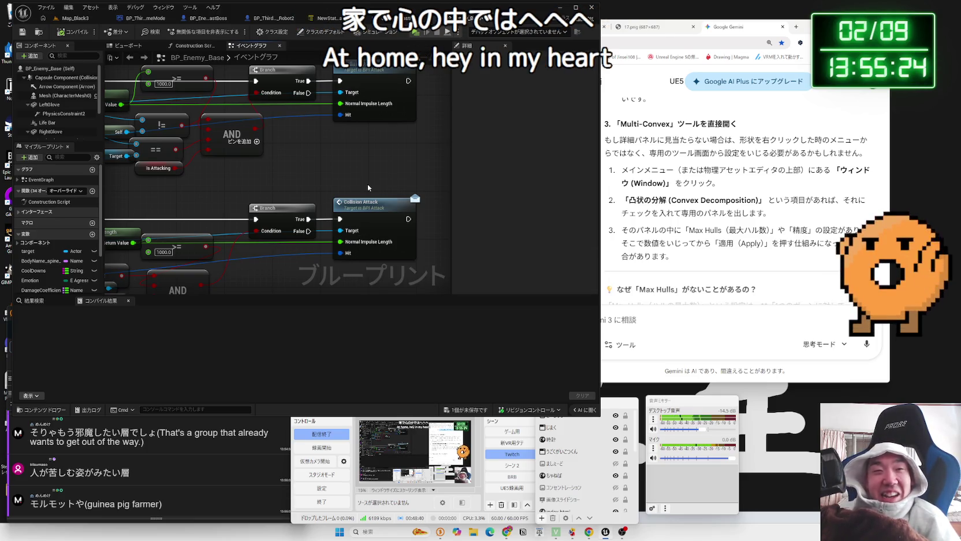
Shift the LeftGlove !=, ==, Self, Target, Is Attacking and AND nodes slightly right
{"action": "mouse_move", "coordinate": [324, 171]}
{"action": "left_mouse_down"}
{"action": "mouse_move", "coordinate": [352, 148]}
{"action": "mouse_move", "coordinate": [433, 124]}
{"action": "left_mouse_up"}
{"action": "left_click_drag", "start_coordinate": [283, 158], "coordinate": [287, 97]}
{"action": "mouse_move", "coordinate": [326, 153]}
{"action": "left_mouse_down"}
{"action": "mouse_move", "coordinate": [248, 208]}
{"action": "mouse_move", "coordinate": [147, 231]}
{"action": "left_mouse_up"}
{"action": "left_click_drag", "start_coordinate": [262, 179], "coordinate": [275, 179]}
{"action": "left_click", "coordinate": [365, 186]}
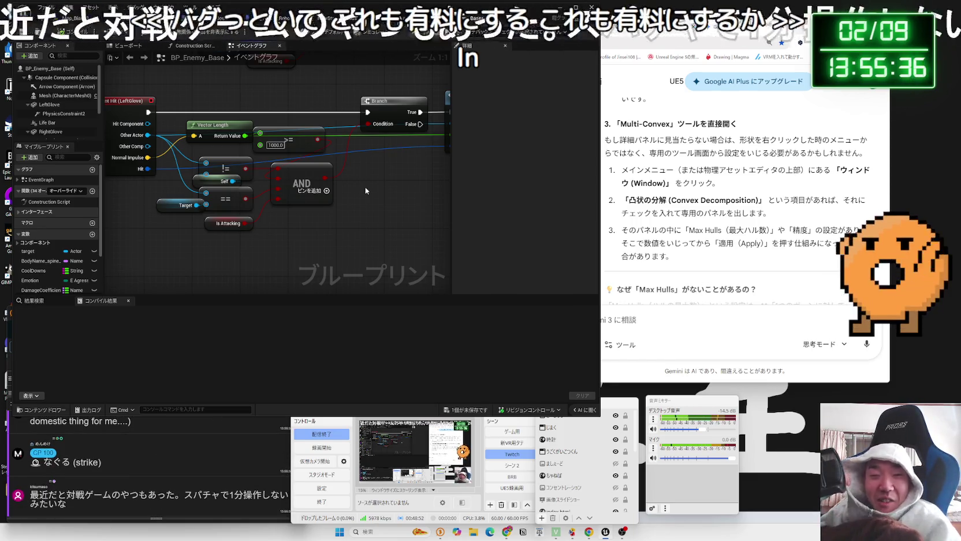
{"action": "left_click", "coordinate": [186, 449]}
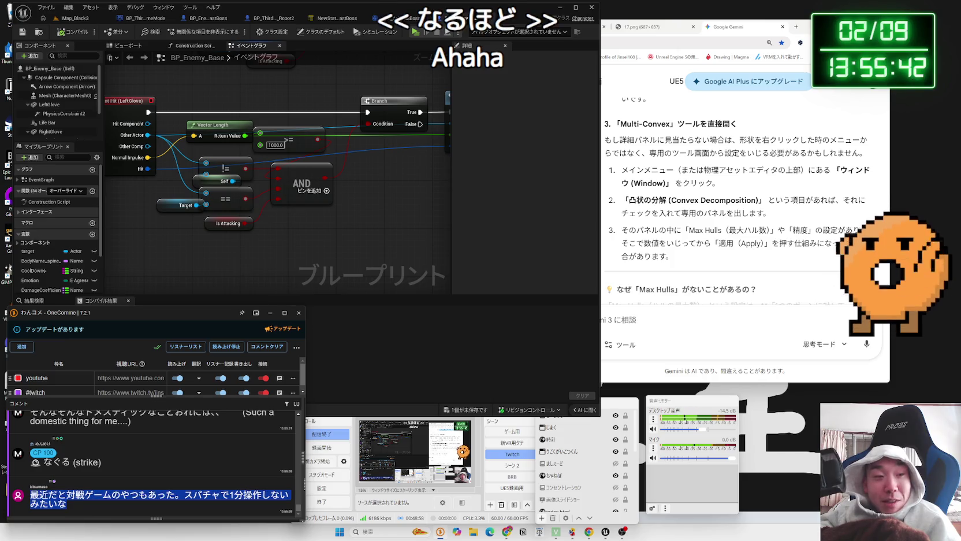
Select and deselect a word in the latest viewer comment, then return to the Unreal editor
{"action": "double_click", "coordinate": [40, 495]}
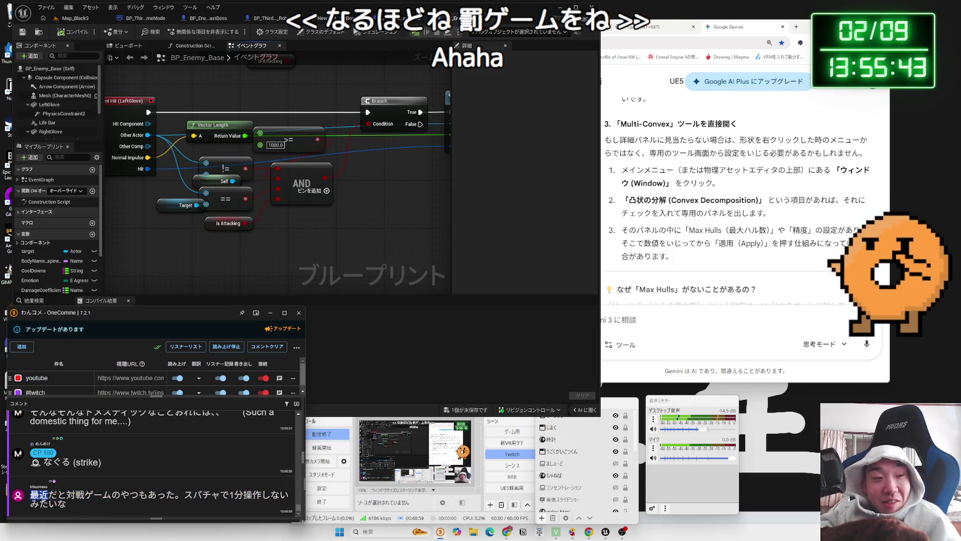
{"action": "left_click", "coordinate": [91, 505]}
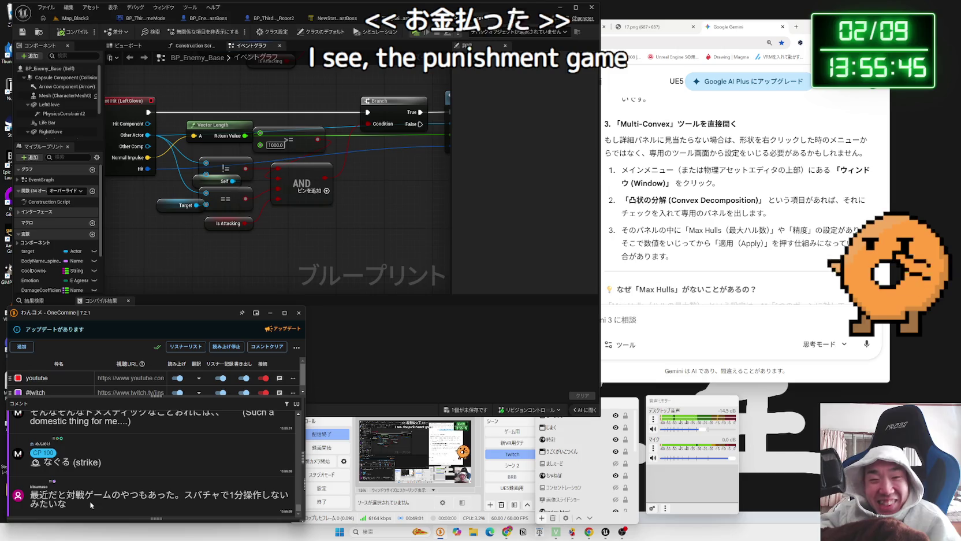
{"action": "left_click", "coordinate": [349, 341]}
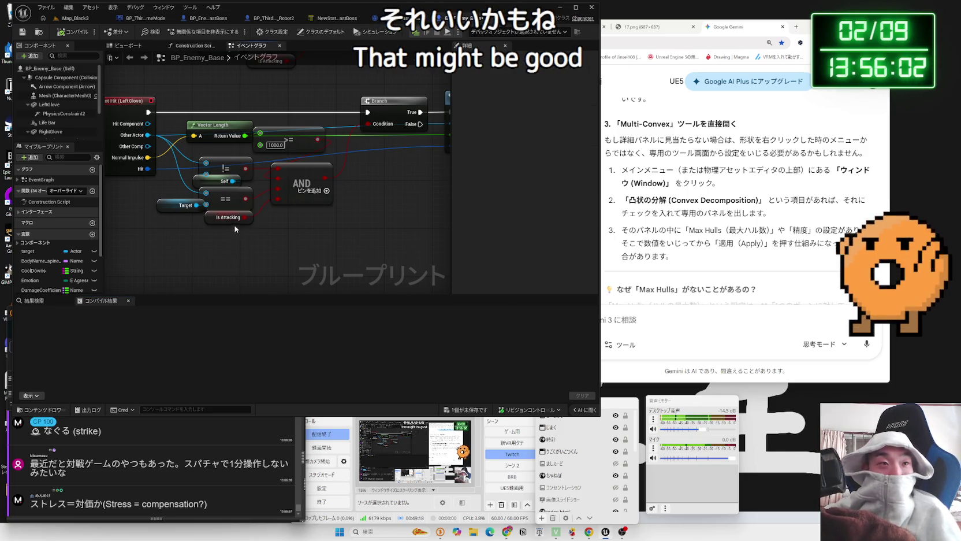
Reposition the lower Vector Length, 1000.0 comparison and AND nodes beneath the RightGlove row
{"action": "key", "text": "ctrl+v"}
{"action": "scroll", "coordinate": [232, 240], "scroll_direction": "down", "scroll_amount": 1}
{"action": "scroll", "coordinate": [191, 192], "scroll_direction": "down", "scroll_amount": 1}
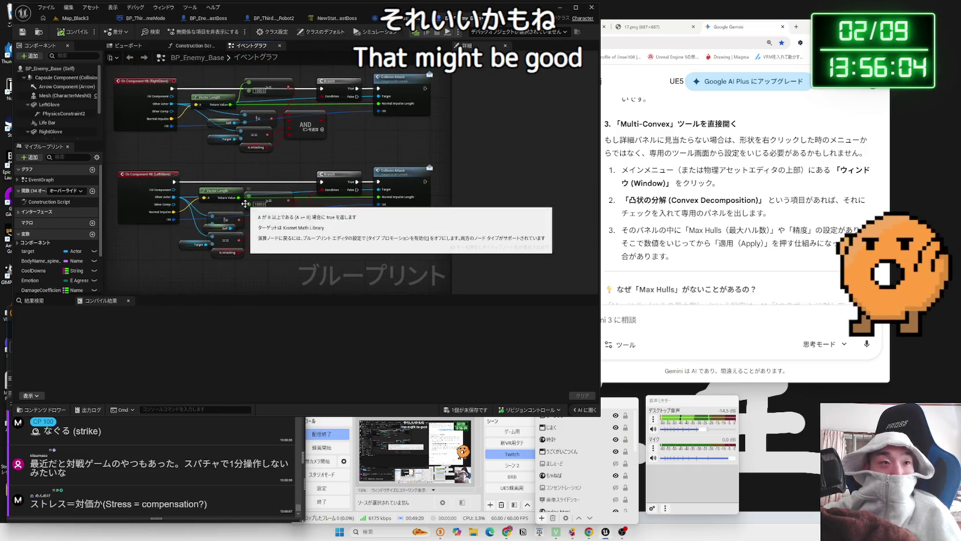
{"action": "mouse_move", "coordinate": [190, 192]}
{"action": "left_mouse_down"}
{"action": "mouse_move", "coordinate": [297, 257]}
{"action": "mouse_move", "coordinate": [297, 229]}
{"action": "mouse_move", "coordinate": [305, 229]}
{"action": "left_mouse_up"}
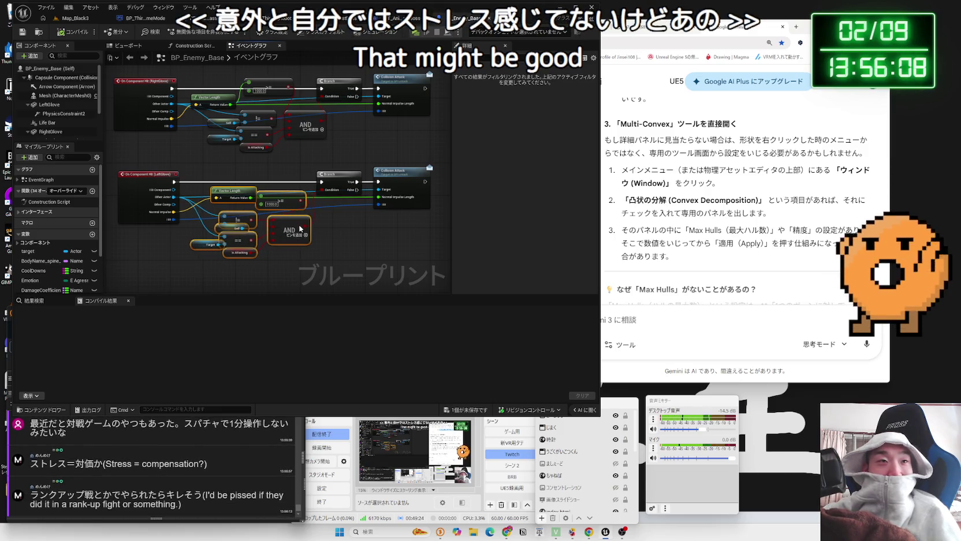
{"action": "left_click", "coordinate": [305, 229]}
{"action": "left_click_drag", "start_coordinate": [231, 190], "coordinate": [213, 187]}
{"action": "left_click_drag", "start_coordinate": [271, 198], "coordinate": [259, 185]}
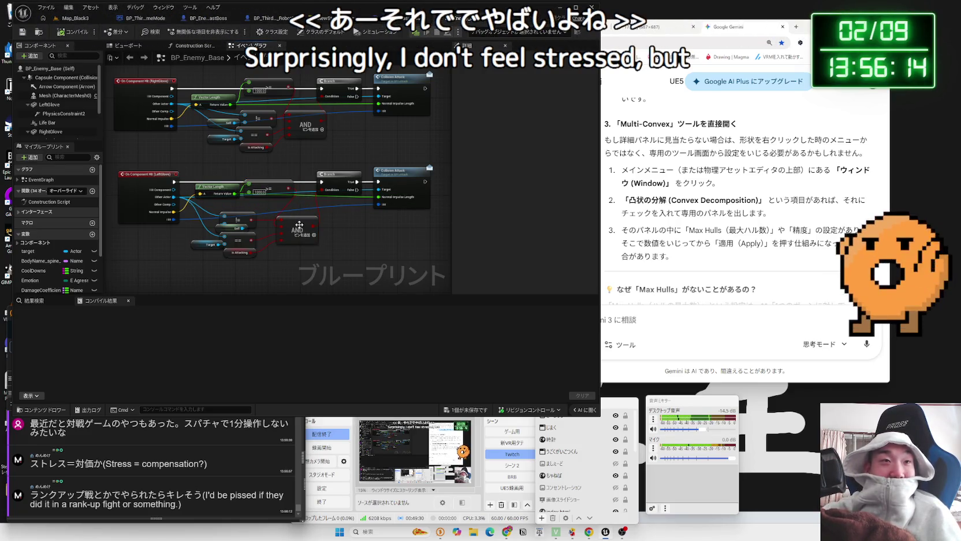
{"action": "key", "text": "ctrl+z"}
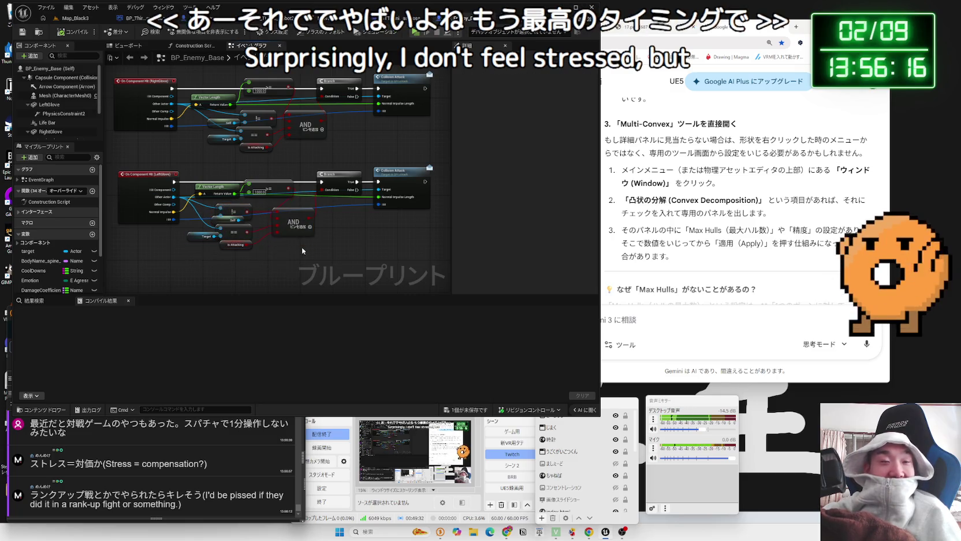
{"action": "left_click_drag", "start_coordinate": [304, 220], "coordinate": [294, 220]}
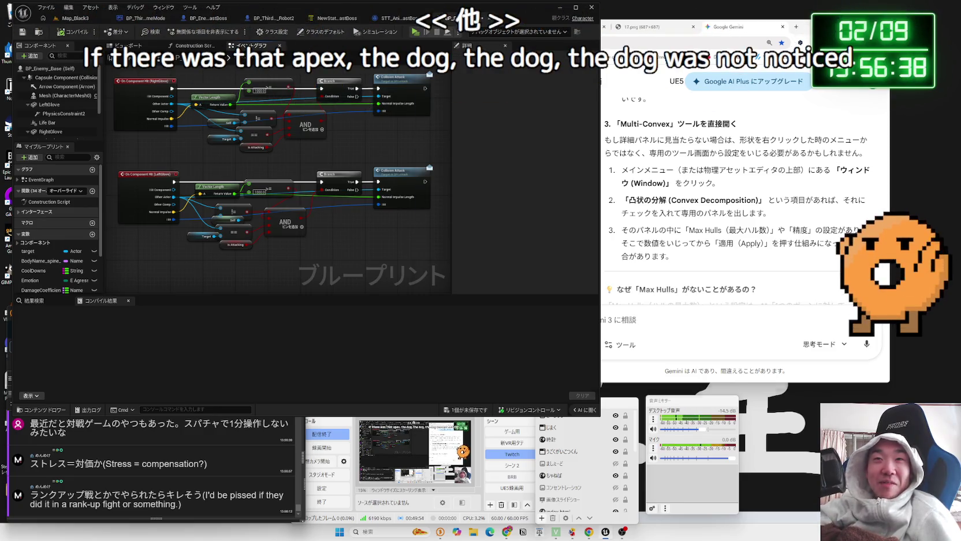
{"action": "key", "text": "ctrl+t"}
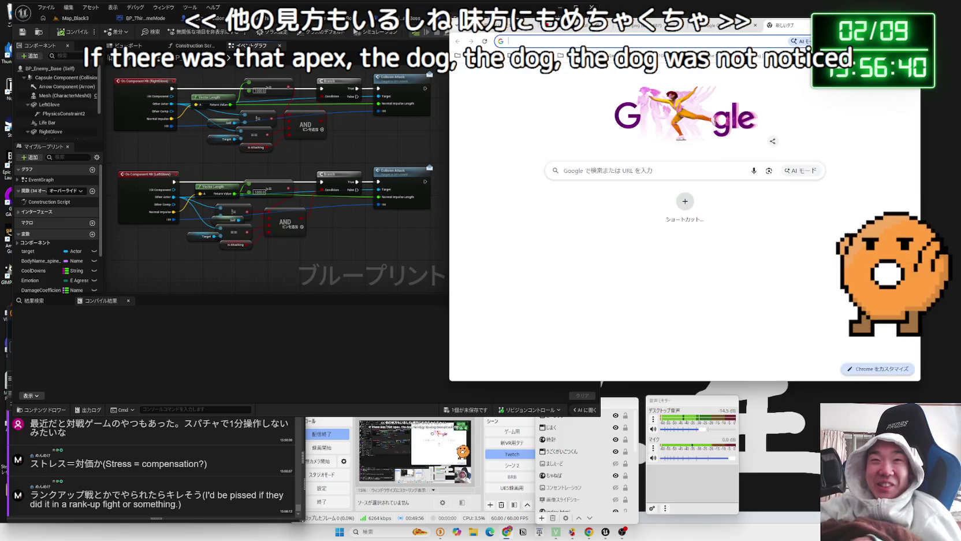
{"action": "type", "text": "APEX"}
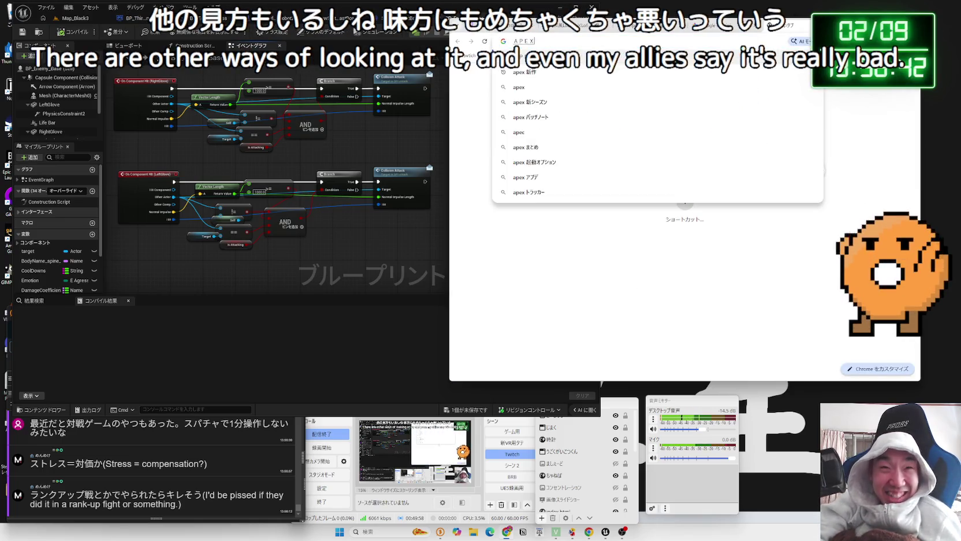
{"action": "key", "text": "Return"}
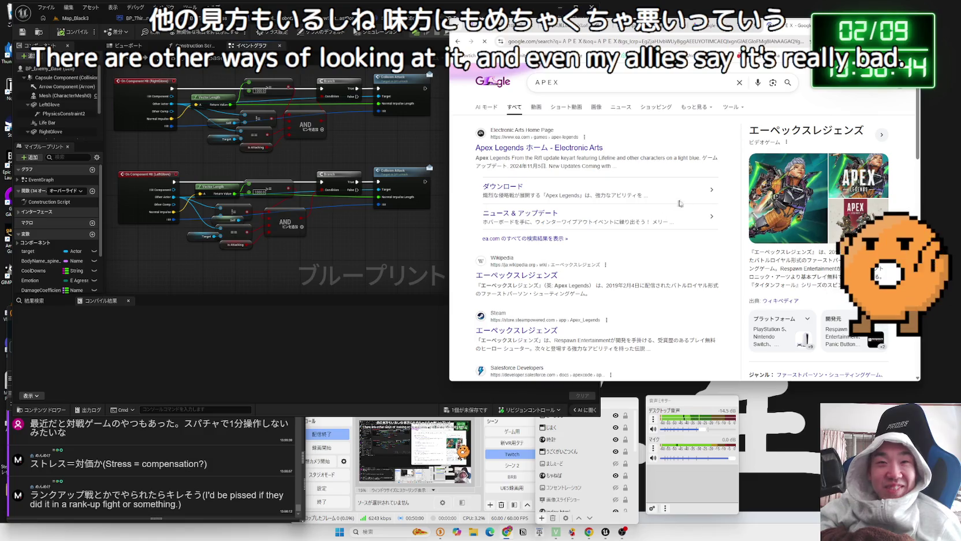
{"action": "scroll", "coordinate": [595, 256], "scroll_direction": "down", "scroll_amount": 10}
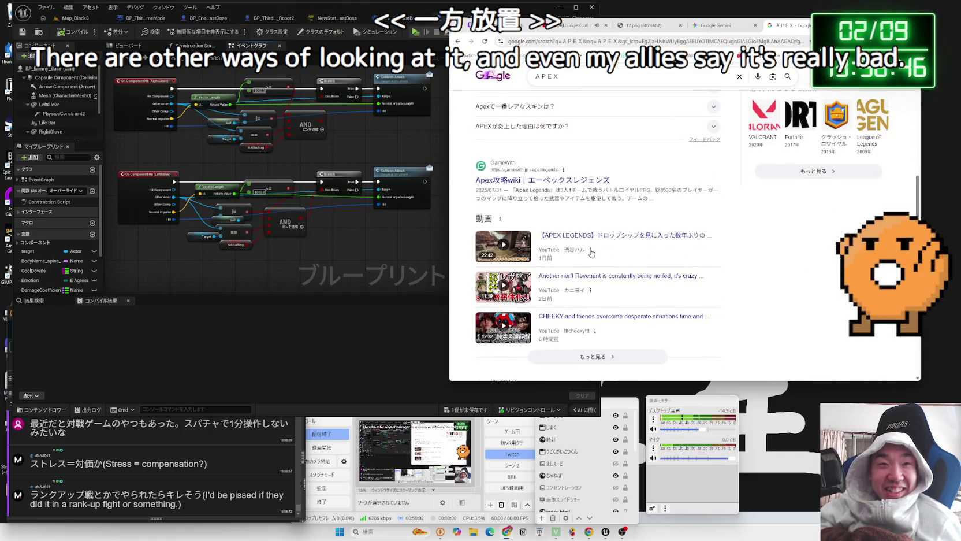
{"action": "scroll", "coordinate": [622, 264], "scroll_direction": "down", "scroll_amount": 10}
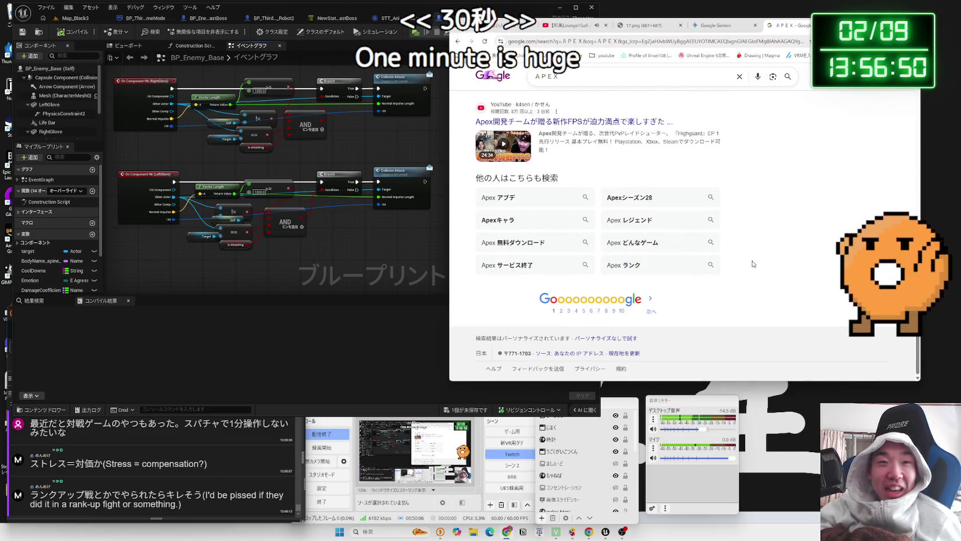
{"action": "scroll", "coordinate": [674, 269], "scroll_direction": "up", "scroll_amount": 10}
{"action": "scroll", "coordinate": [735, 252], "scroll_direction": "up", "scroll_amount": 3}
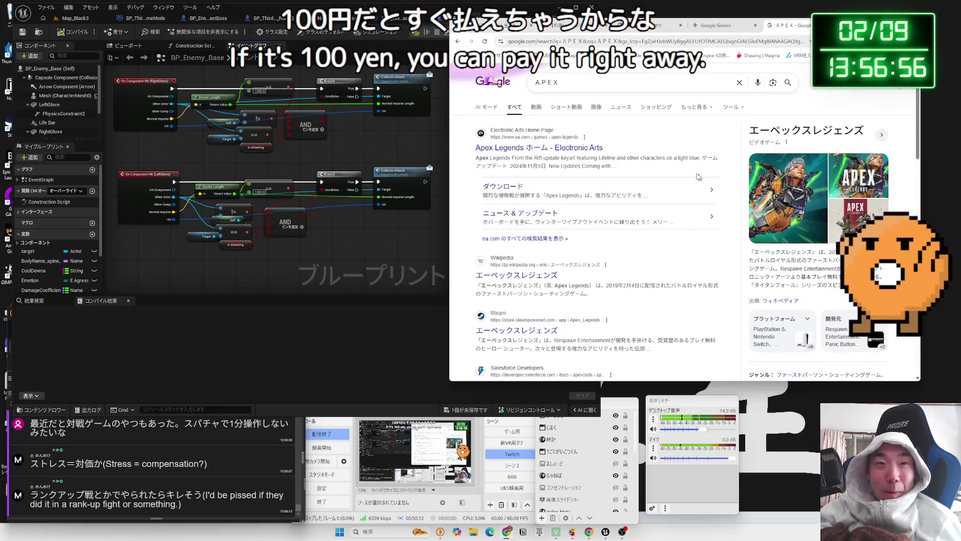
{"action": "left_click_drag", "start_coordinate": [556, 167], "coordinate": [477, 165]}
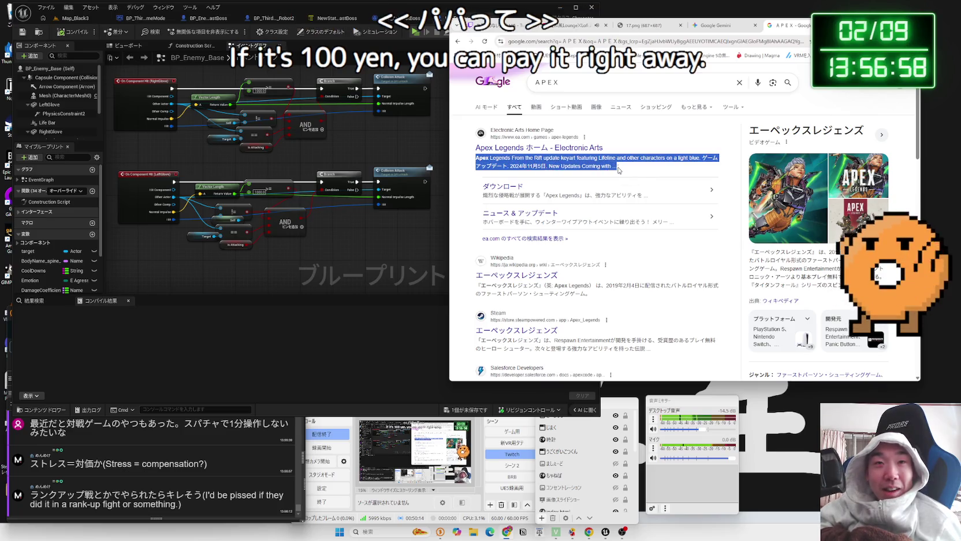
{"action": "left_click_drag", "start_coordinate": [617, 167], "coordinate": [477, 159]}
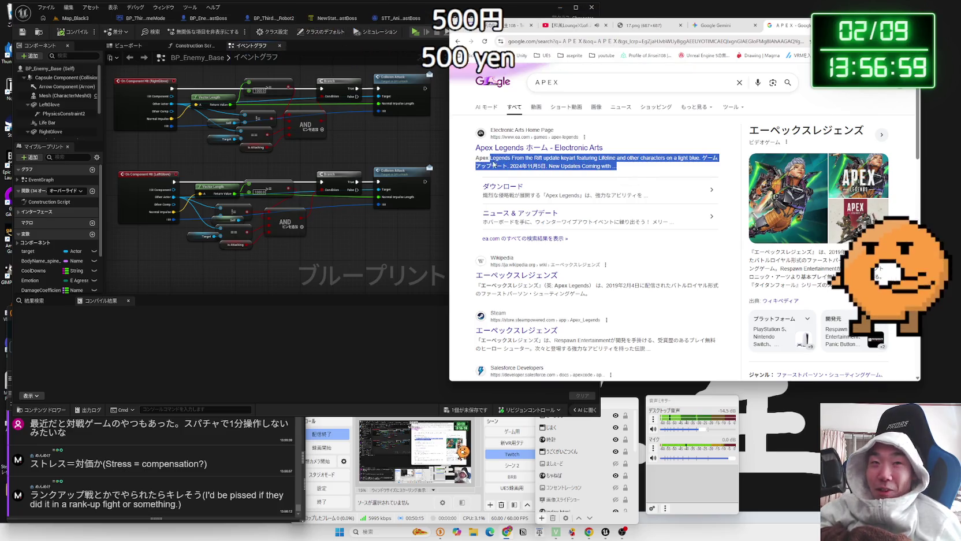
{"action": "left_click", "coordinate": [644, 161]}
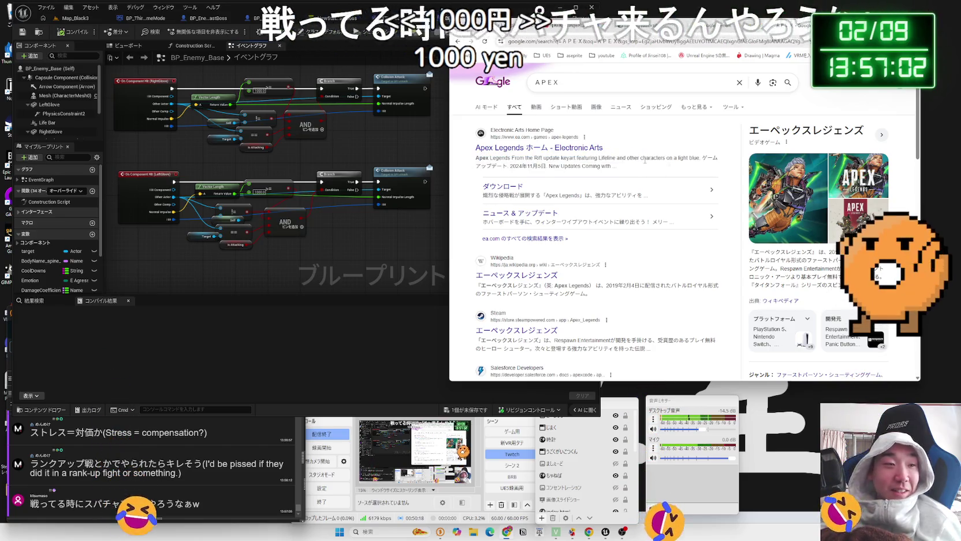
{"action": "scroll", "coordinate": [642, 185], "scroll_direction": "down", "scroll_amount": 10}
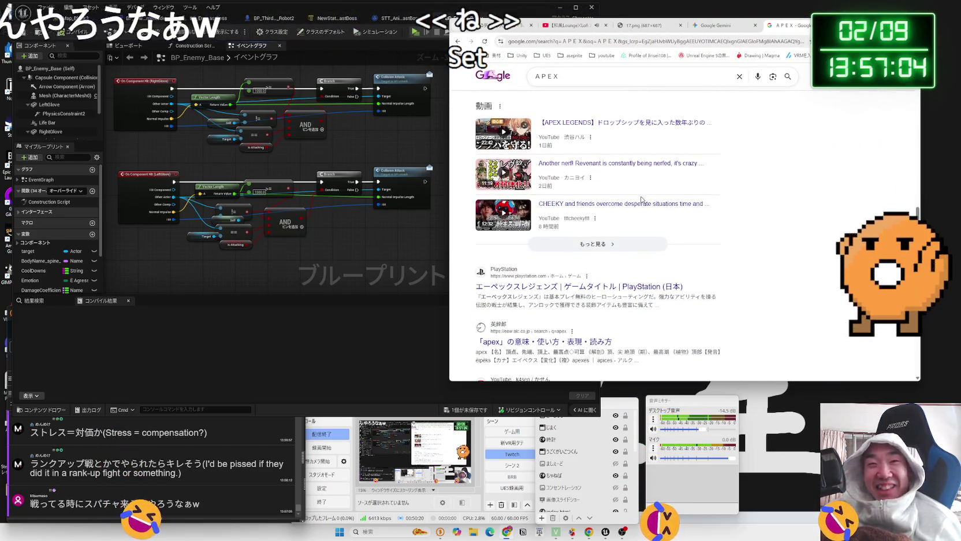
{"action": "scroll", "coordinate": [641, 200], "scroll_direction": "up", "scroll_amount": 10}
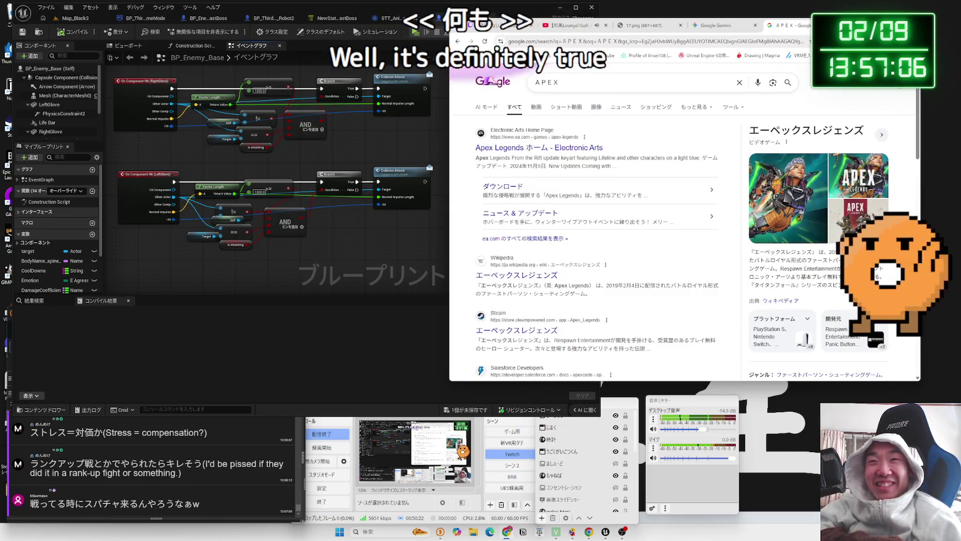
{"action": "key", "text": "ctrl+w"}
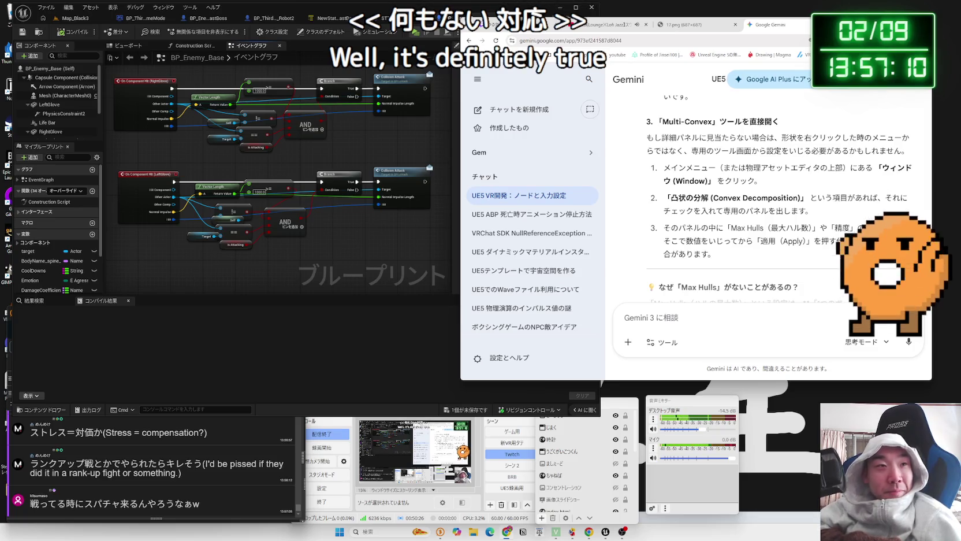
Nudge the LeftGlove !=, ==, Target and Is Attacking nodes slightly right
{"action": "left_click", "coordinate": [274, 195]}
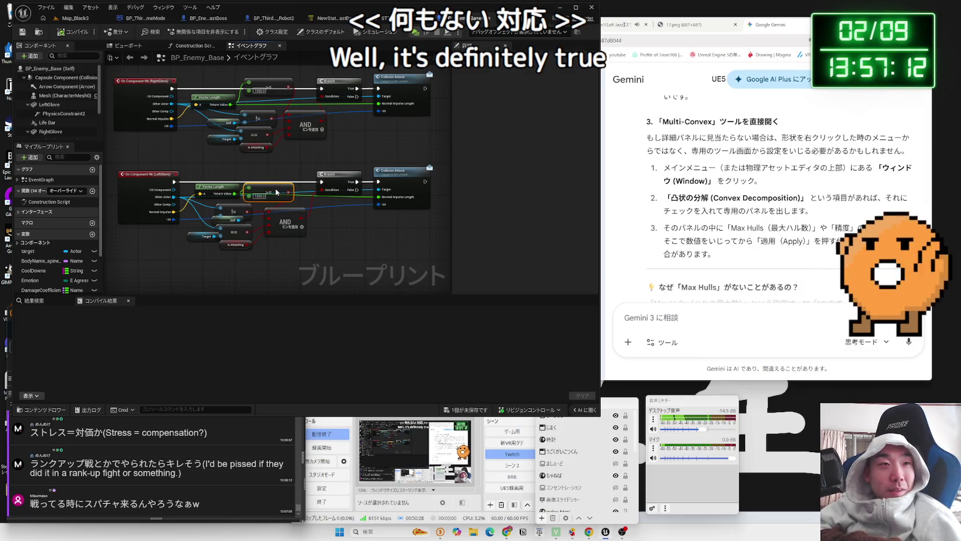
{"action": "left_click_drag", "start_coordinate": [209, 222], "coordinate": [211, 221]}
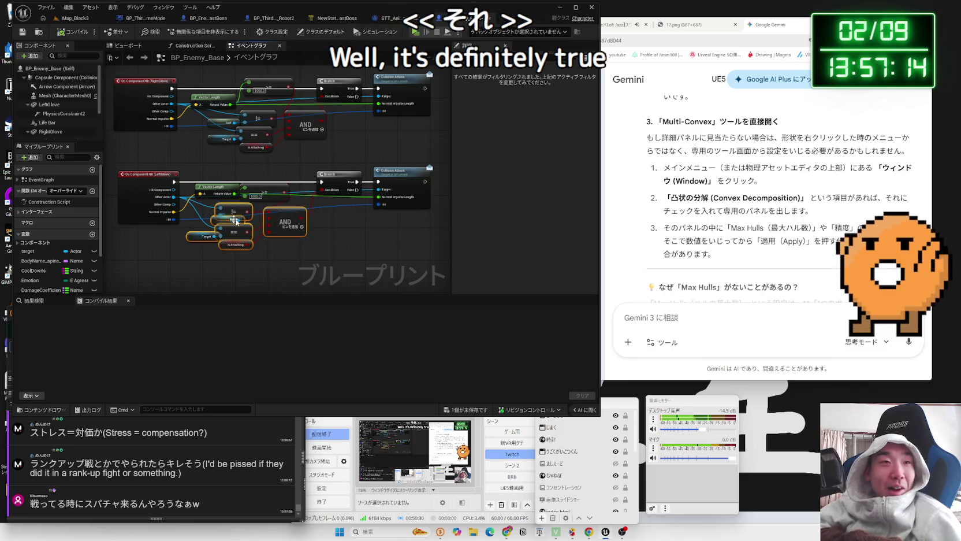
{"action": "left_click_drag", "start_coordinate": [289, 227], "coordinate": [305, 229]}
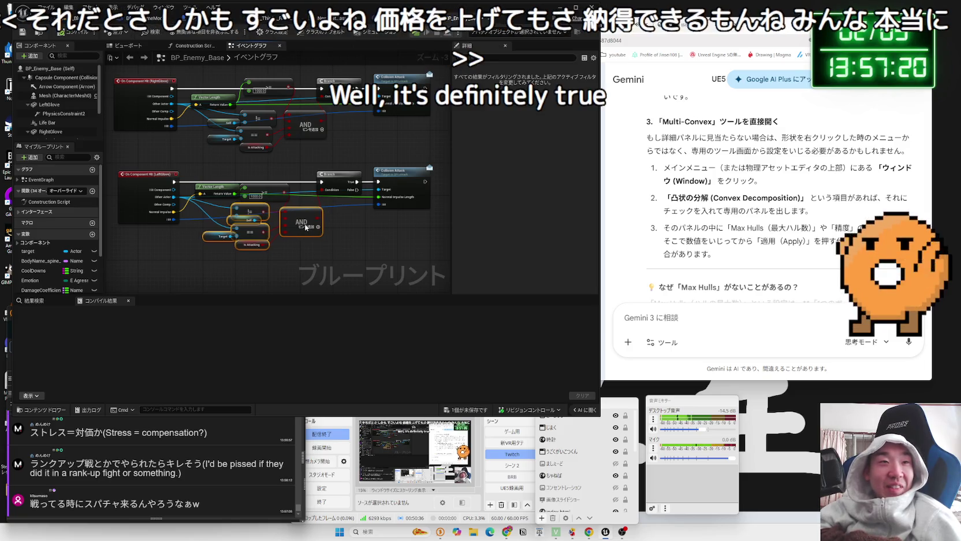
{"action": "key", "text": "ctrl+z"}
{"action": "left_click_drag", "start_coordinate": [225, 220], "coordinate": [261, 213]}
{"action": "left_click", "coordinate": [295, 246]}
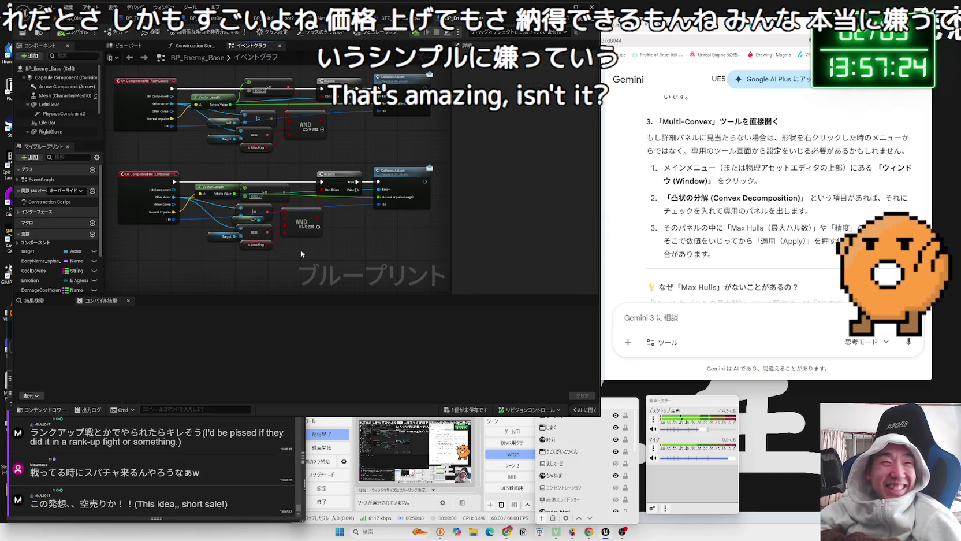
Reframe the graph on the LeftGlove nodes and bring the OneComme comment window forward
{"action": "scroll", "coordinate": [292, 244], "scroll_direction": "up", "scroll_amount": 2}
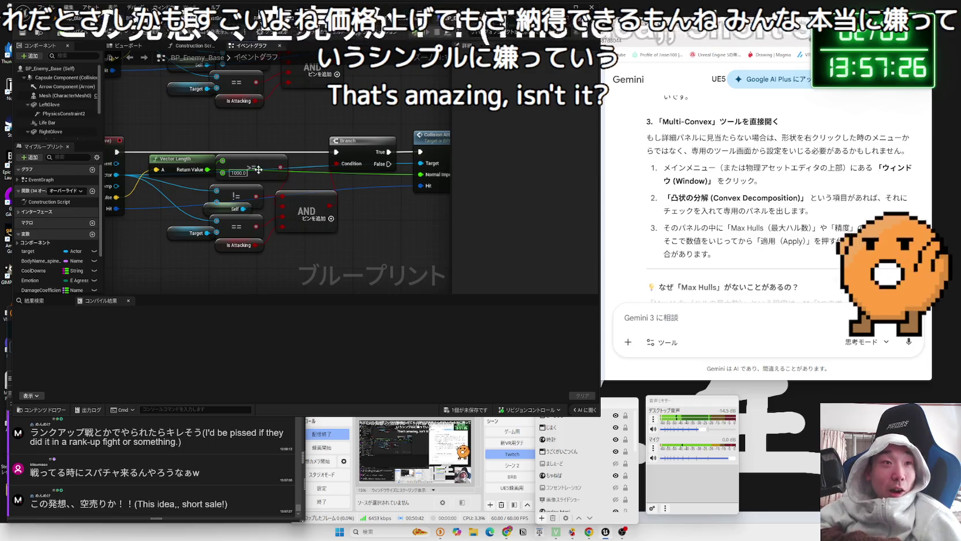
{"action": "left_click_drag", "start_coordinate": [259, 170], "coordinate": [271, 216]}
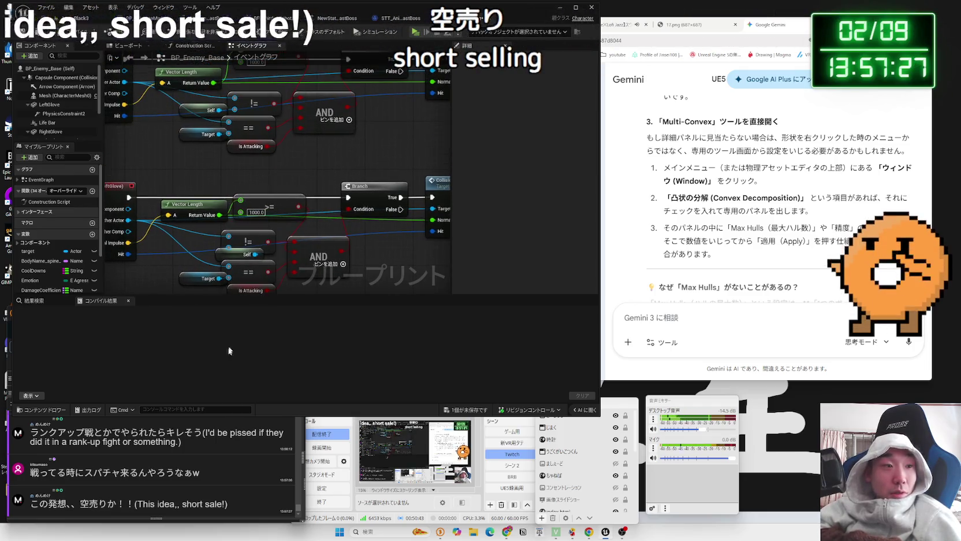
{"action": "left_click", "coordinate": [155, 487]}
{"action": "scroll", "coordinate": [122, 462], "scroll_direction": "up", "scroll_amount": 2}
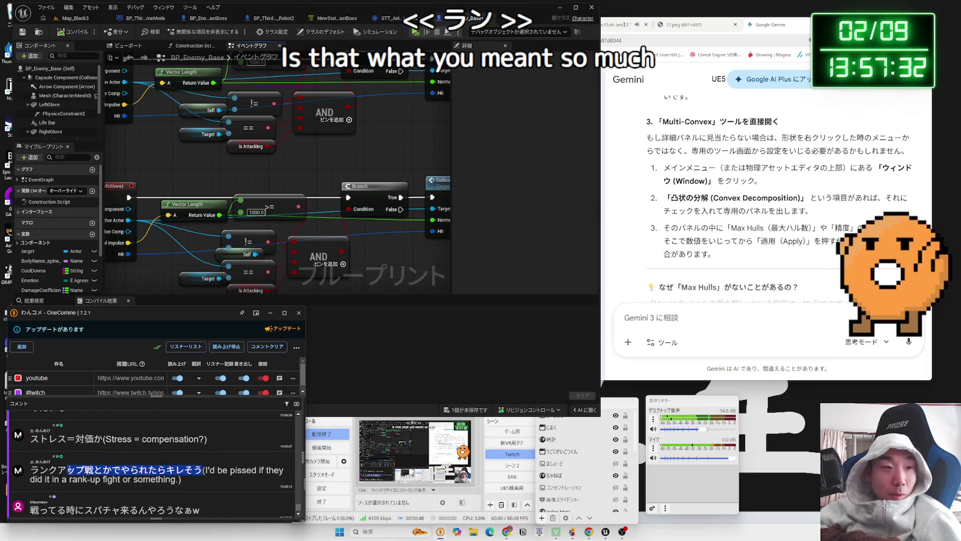
{"action": "scroll", "coordinate": [198, 467], "scroll_direction": "up", "scroll_amount": 2}
{"action": "scroll", "coordinate": [198, 467], "scroll_direction": "down", "scroll_amount": 3}
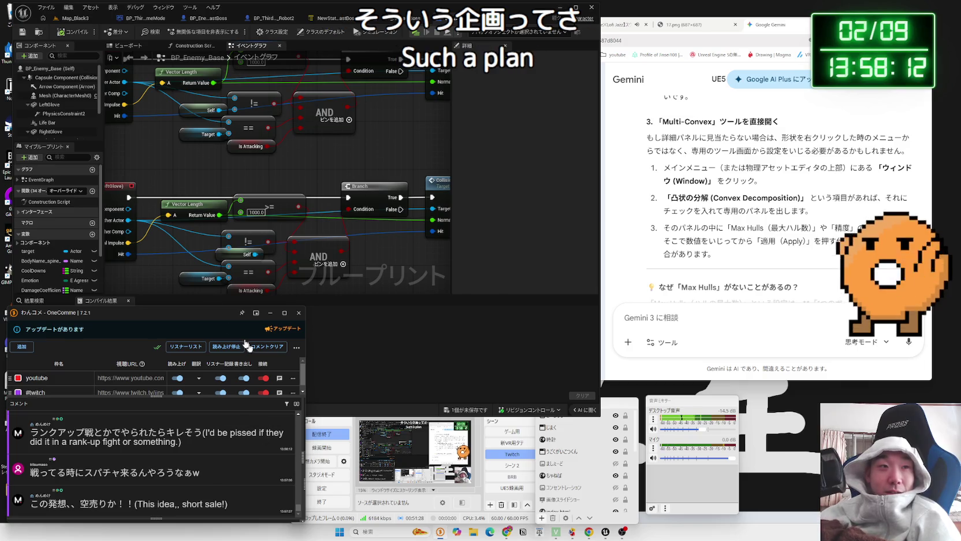
Nudge the LeftGlove Vector Length and >= nodes down into alignment
{"action": "mouse_move", "coordinate": [284, 237]}
{"action": "left_mouse_down"}
{"action": "mouse_move", "coordinate": [248, 223]}
{"action": "mouse_move", "coordinate": [306, 221]}
{"action": "left_mouse_up"}
{"action": "left_click", "coordinate": [226, 225]}
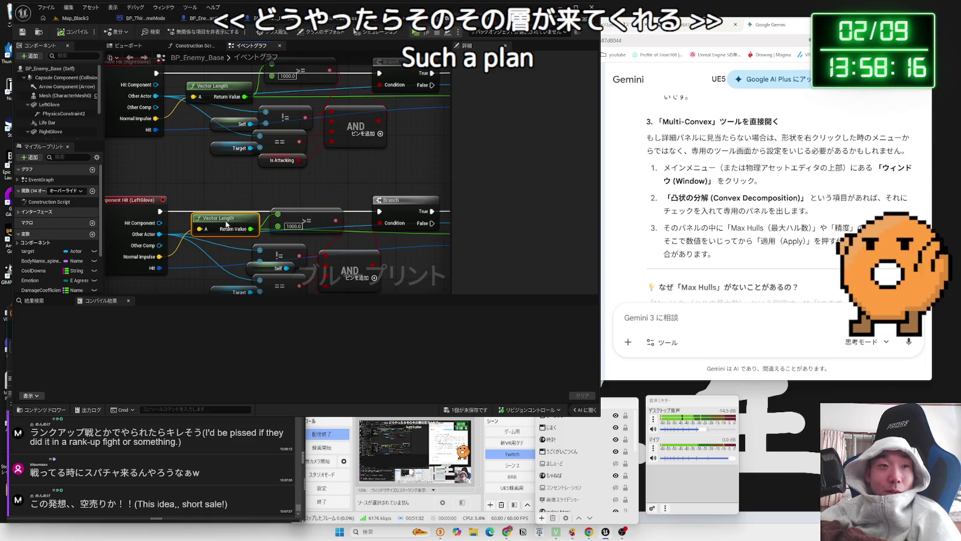
{"action": "left_click_drag", "start_coordinate": [226, 224], "coordinate": [227, 230]}
{"action": "left_click", "coordinate": [307, 226]}
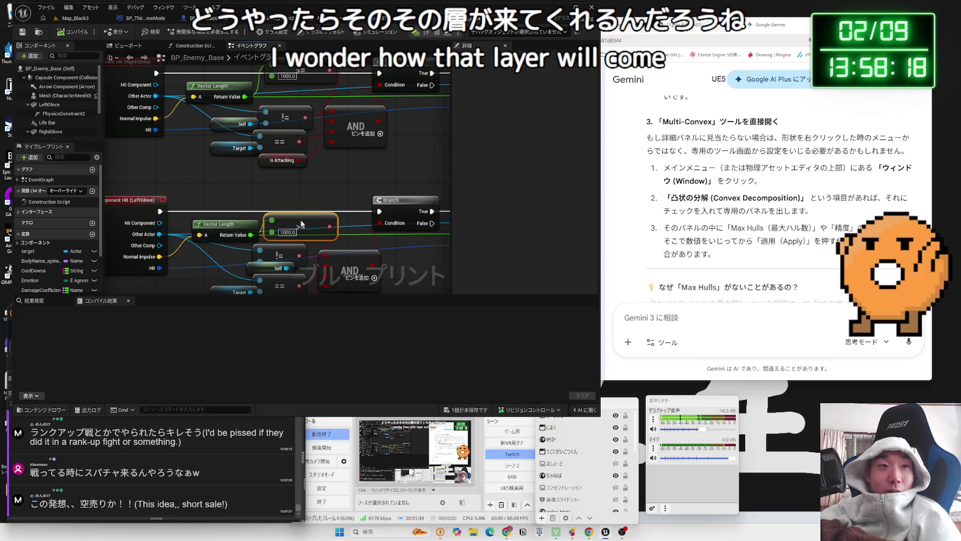
{"action": "left_click_drag", "start_coordinate": [312, 180], "coordinate": [315, 181]}
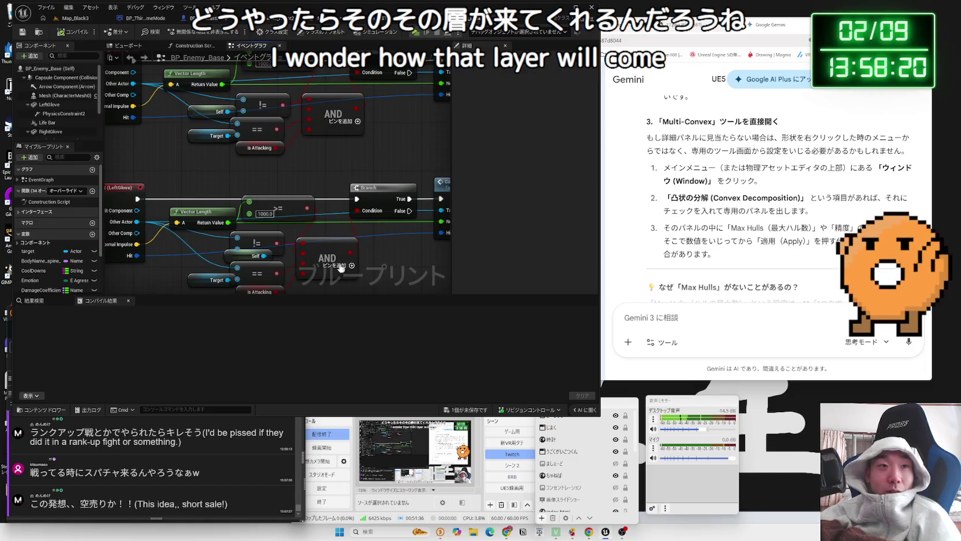
Move the lower AND node slightly left and select the RightGlove hit node group
{"action": "left_click_drag", "start_coordinate": [341, 263], "coordinate": [341, 265]}
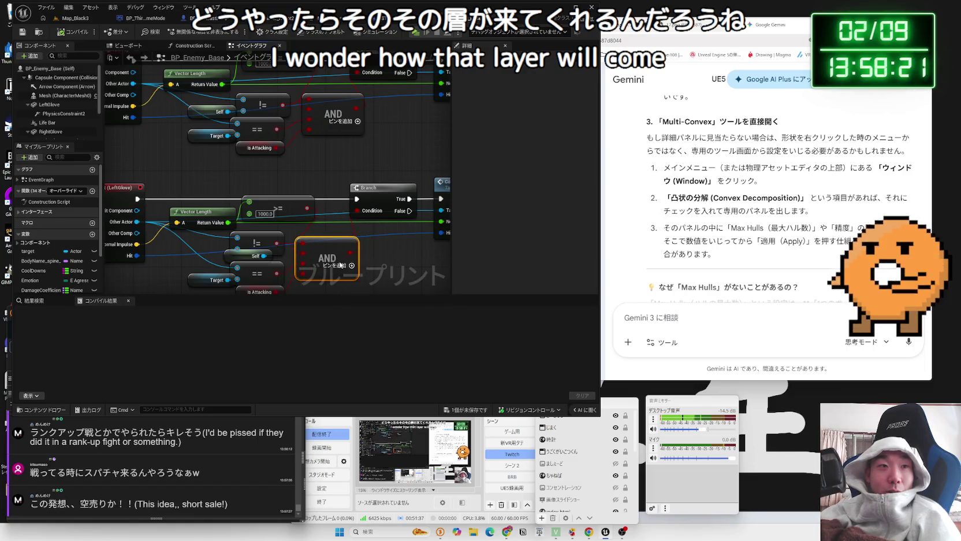
{"action": "scroll", "coordinate": [335, 237], "scroll_direction": "down", "scroll_amount": 2}
{"action": "left_click", "coordinate": [334, 246]}
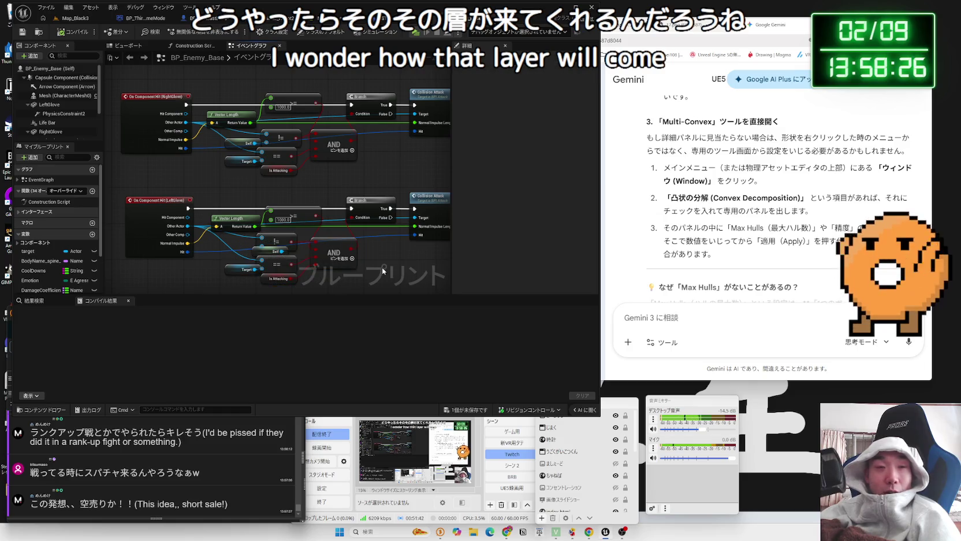
{"action": "left_click", "coordinate": [342, 250]}
{"action": "mouse_move", "coordinate": [342, 189]}
{"action": "left_mouse_down"}
{"action": "mouse_move", "coordinate": [329, 213]}
{"action": "mouse_move", "coordinate": [146, 123]}
{"action": "mouse_move", "coordinate": [159, 129]}
{"action": "left_mouse_up"}
{"action": "left_click", "coordinate": [421, 219]}
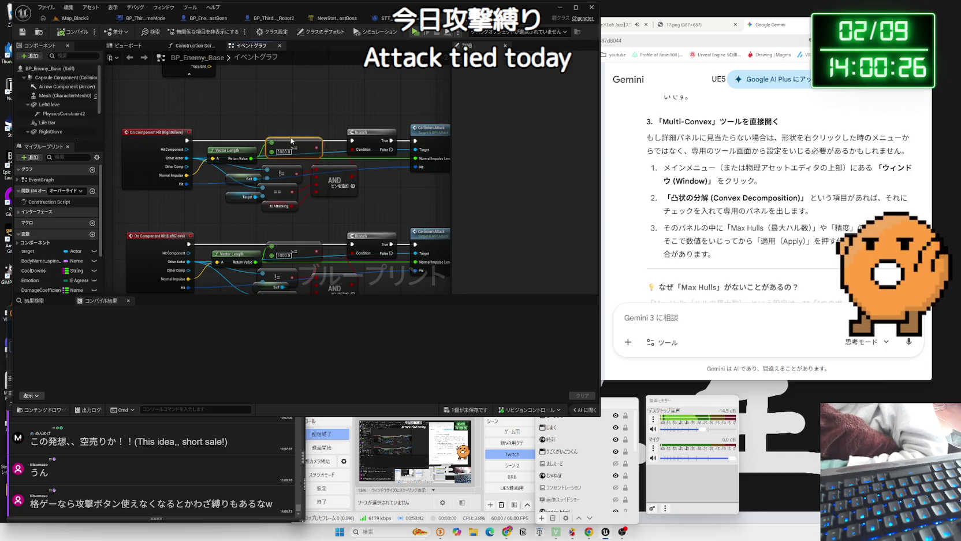
{"action": "scroll", "coordinate": [276, 165], "scroll_direction": "down", "scroll_amount": 4}
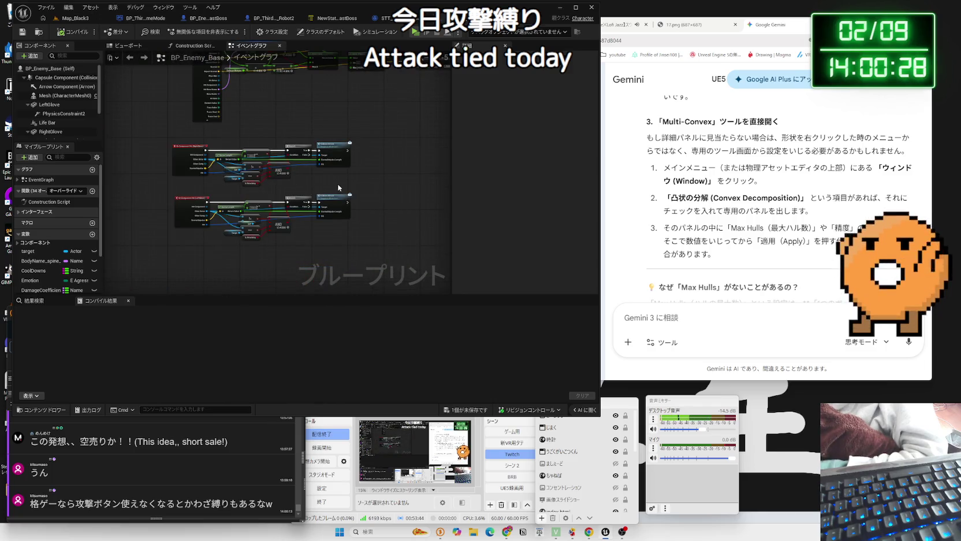
{"action": "left_click_drag", "start_coordinate": [189, 140], "coordinate": [182, 130]}
{"action": "left_click", "coordinate": [185, 136]}
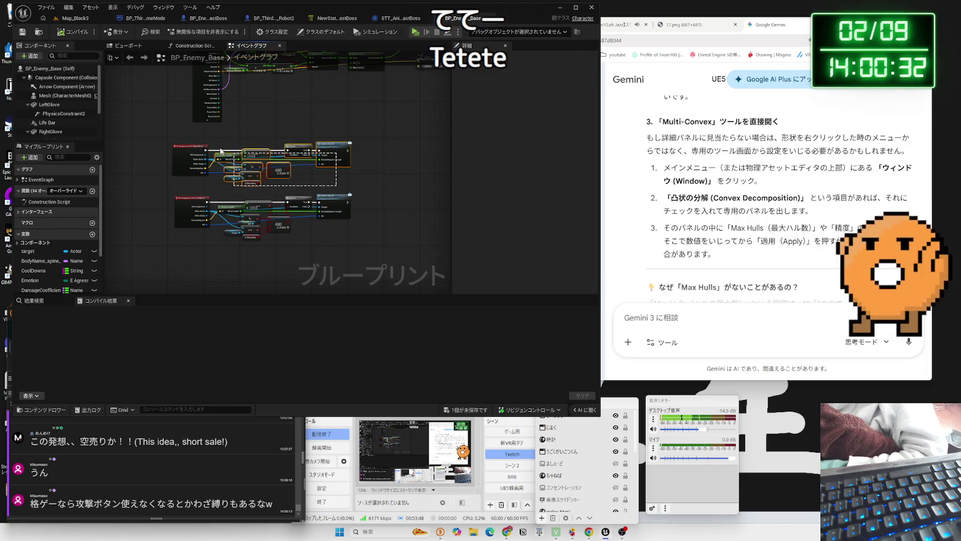
{"action": "left_click", "coordinate": [186, 144]}
{"action": "left_click", "coordinate": [263, 172]}
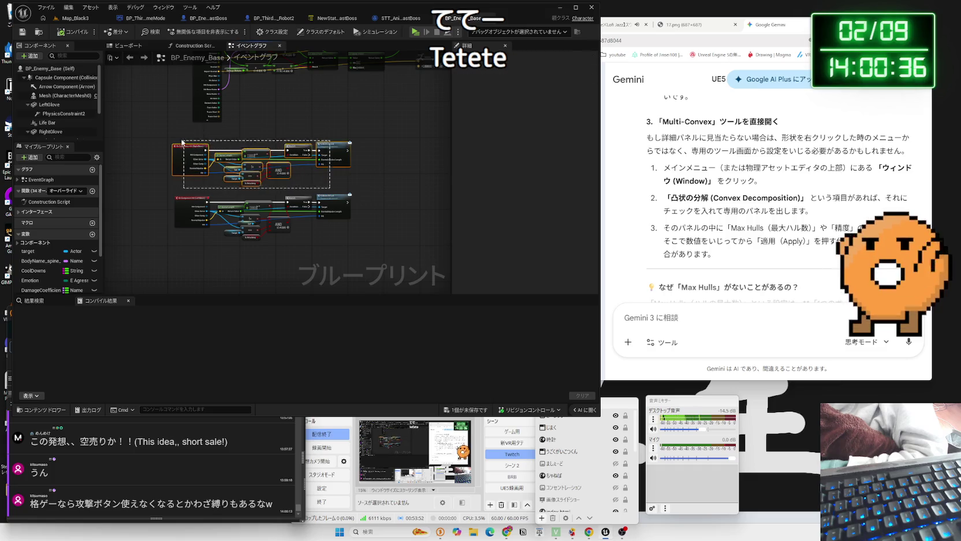
{"action": "left_click_drag", "start_coordinate": [172, 141], "coordinate": [332, 189]}
{"action": "left_click", "coordinate": [332, 189]}
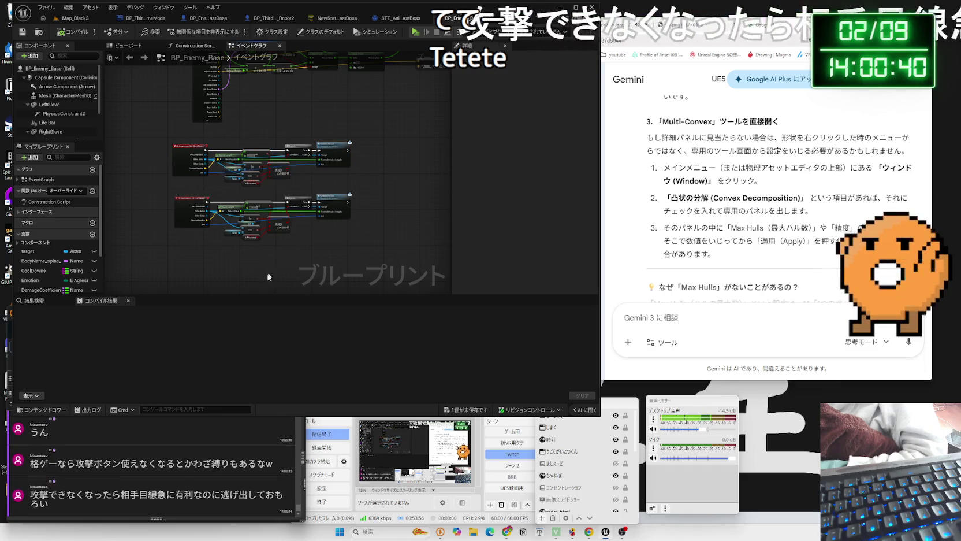
{"action": "left_click", "coordinate": [211, 497]}
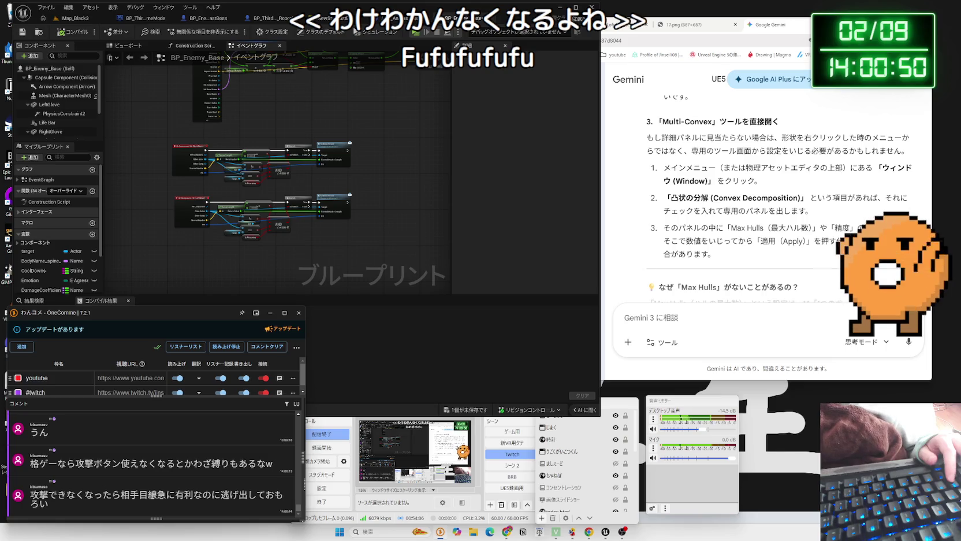
{"action": "left_click", "coordinate": [223, 277]}
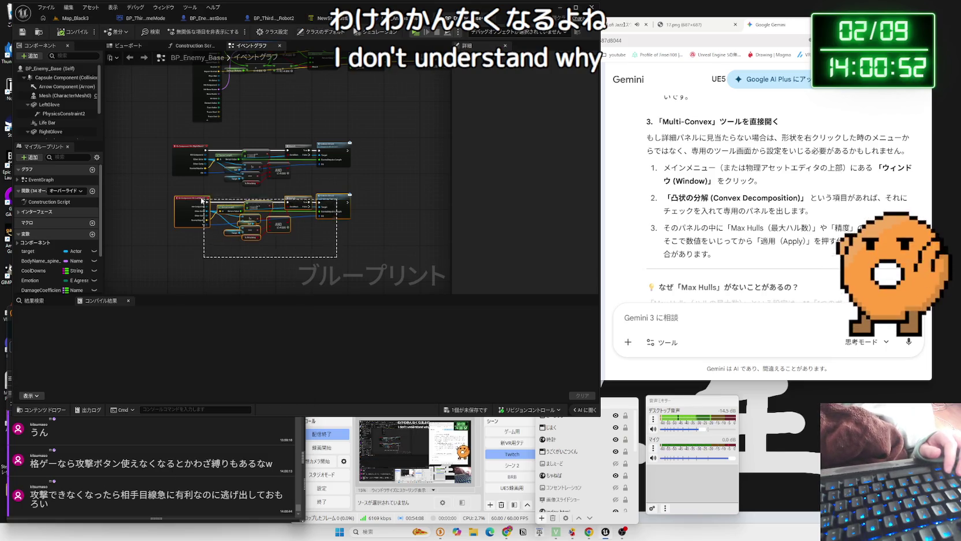
{"action": "left_click_drag", "start_coordinate": [172, 192], "coordinate": [349, 243]}
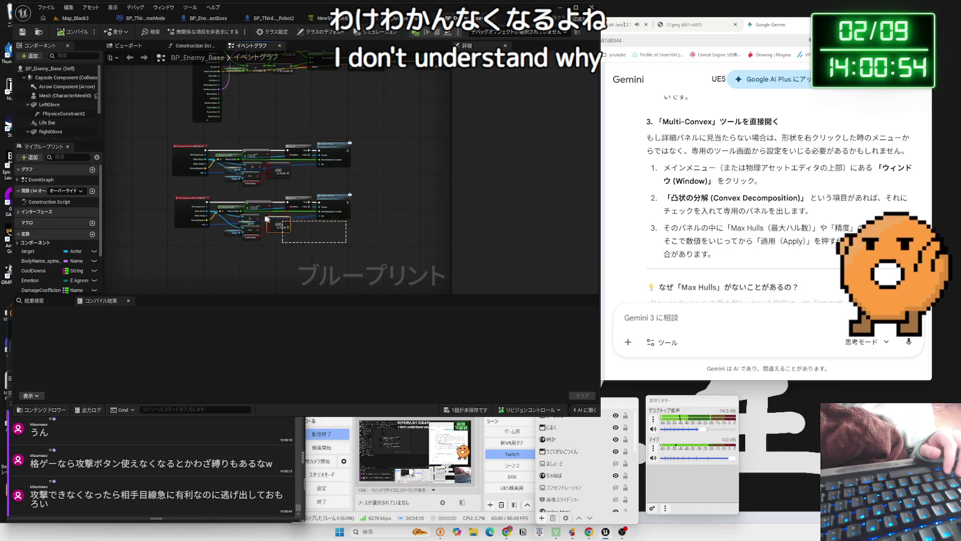
{"action": "left_click", "coordinate": [298, 239]}
{"action": "left_click_drag", "start_coordinate": [341, 243], "coordinate": [337, 252]}
{"action": "mouse_move", "coordinate": [196, 189]}
{"action": "left_mouse_down"}
{"action": "mouse_move", "coordinate": [338, 205]}
{"action": "mouse_move", "coordinate": [332, 242]}
{"action": "mouse_move", "coordinate": [299, 233]}
{"action": "mouse_move", "coordinate": [346, 241]}
{"action": "left_mouse_up"}
{"action": "left_click", "coordinate": [346, 241]}
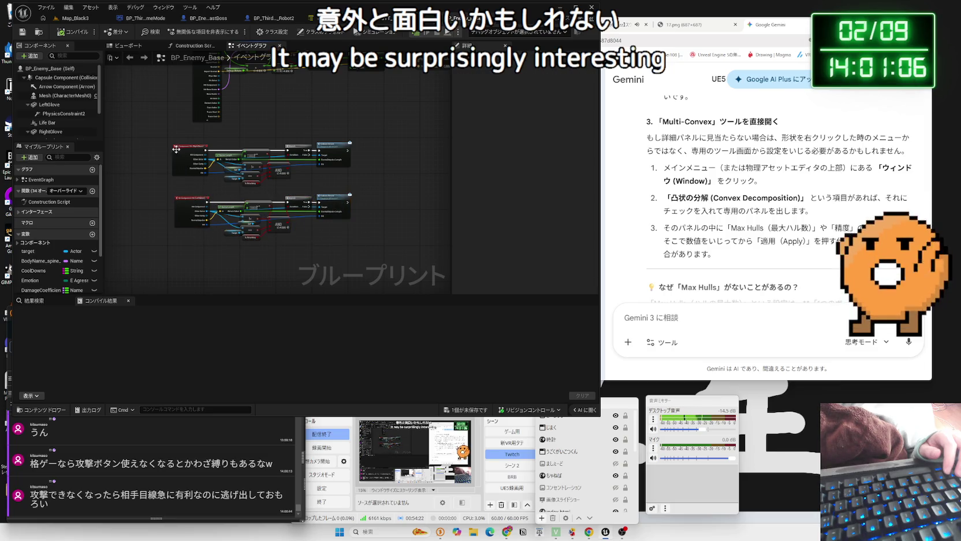
{"action": "left_click_drag", "start_coordinate": [229, 157], "coordinate": [332, 185]}
{"action": "left_click", "coordinate": [332, 186]}
{"action": "left_click_drag", "start_coordinate": [201, 195], "coordinate": [202, 195]}
{"action": "left_click", "coordinate": [201, 195]}
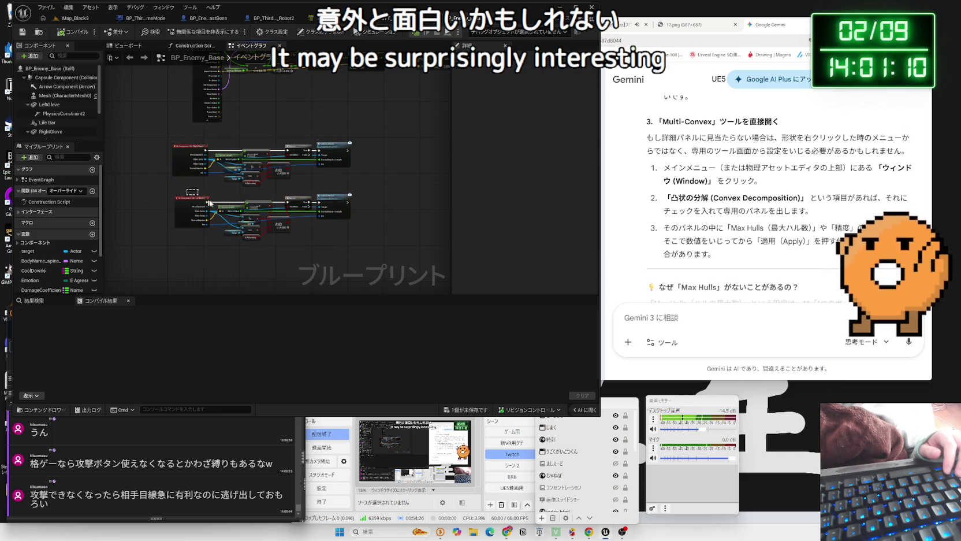
{"action": "mouse_move", "coordinate": [338, 246]}
{"action": "left_mouse_down"}
{"action": "mouse_move", "coordinate": [176, 195]}
{"action": "mouse_move", "coordinate": [340, 241]}
{"action": "left_mouse_up"}
{"action": "left_click", "coordinate": [342, 242]}
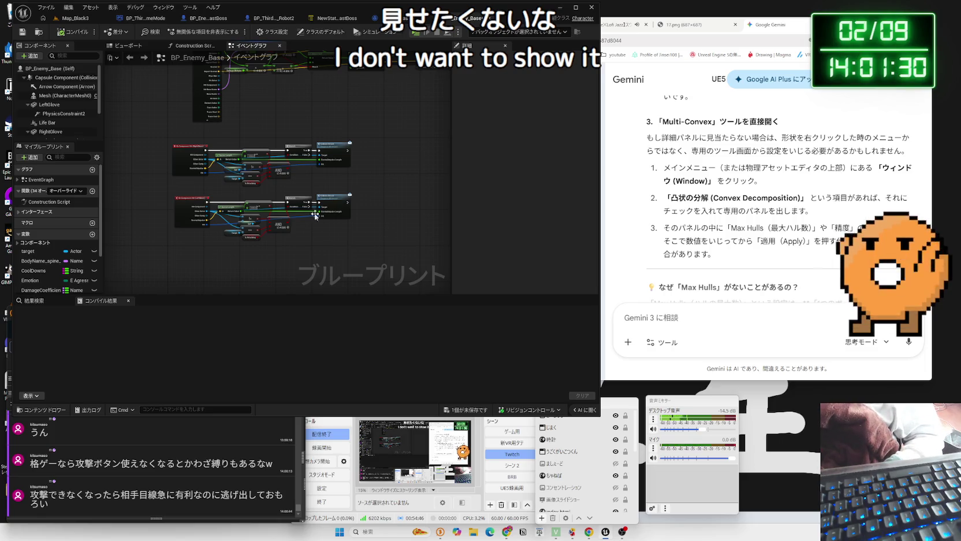
{"action": "scroll", "coordinate": [285, 225], "scroll_direction": "up", "scroll_amount": 4}
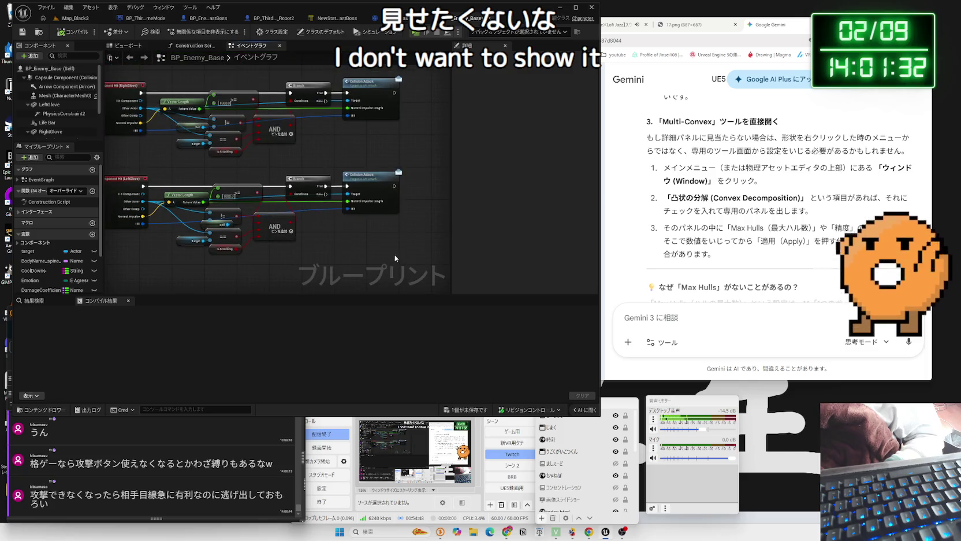
{"action": "mouse_move", "coordinate": [116, 168]}
{"action": "left_mouse_down"}
{"action": "mouse_move", "coordinate": [399, 220]}
{"action": "mouse_move", "coordinate": [289, 254]}
{"action": "mouse_move", "coordinate": [382, 283]}
{"action": "mouse_move", "coordinate": [379, 273]}
{"action": "mouse_move", "coordinate": [120, 161]}
{"action": "left_mouse_up"}
{"action": "scroll", "coordinate": [171, 155], "scroll_direction": "down", "scroll_amount": 5}
{"action": "scroll", "coordinate": [152, 165], "scroll_direction": "up", "scroll_amount": 5}
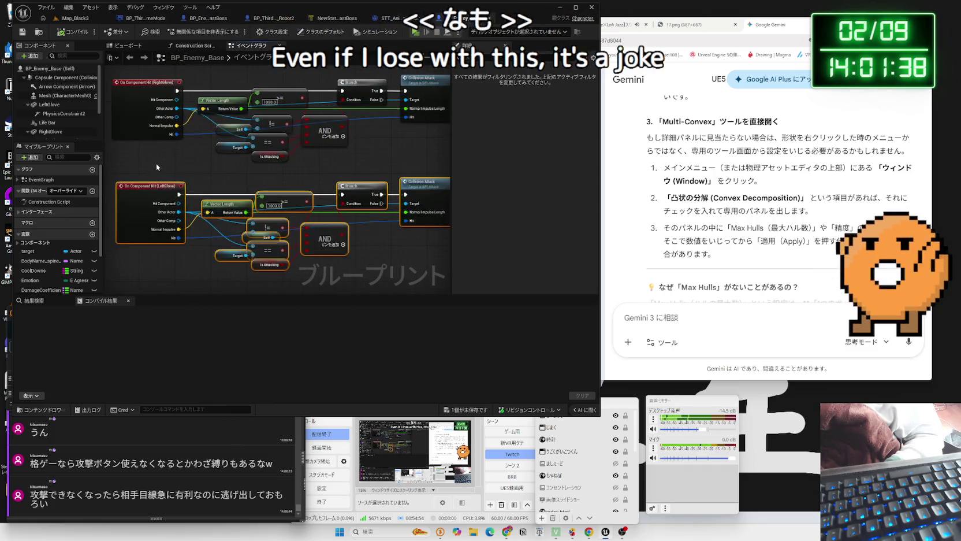
{"action": "mouse_move", "coordinate": [280, 215]}
{"action": "left_mouse_down"}
{"action": "mouse_move", "coordinate": [163, 166]}
{"action": "mouse_move", "coordinate": [312, 236]}
{"action": "left_mouse_up"}
{"action": "mouse_move", "coordinate": [416, 269]}
{"action": "left_mouse_down"}
{"action": "mouse_move", "coordinate": [370, 248]}
{"action": "mouse_move", "coordinate": [416, 265]}
{"action": "left_mouse_up"}
{"action": "mouse_move", "coordinate": [154, 166]}
{"action": "left_mouse_down"}
{"action": "mouse_move", "coordinate": [174, 191]}
{"action": "mouse_move", "coordinate": [409, 265]}
{"action": "left_mouse_up"}
{"action": "left_click", "coordinate": [409, 265]}
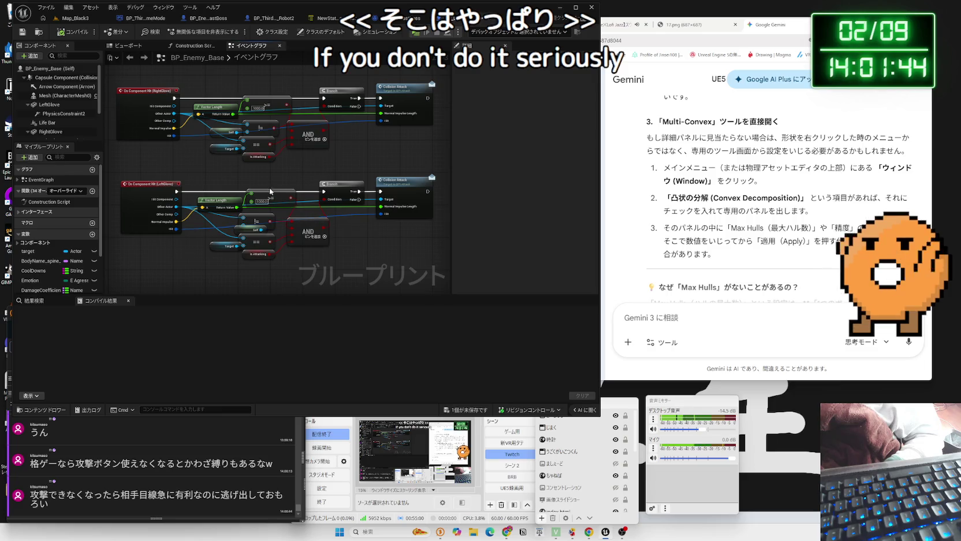
{"action": "left_click", "coordinate": [209, 183]}
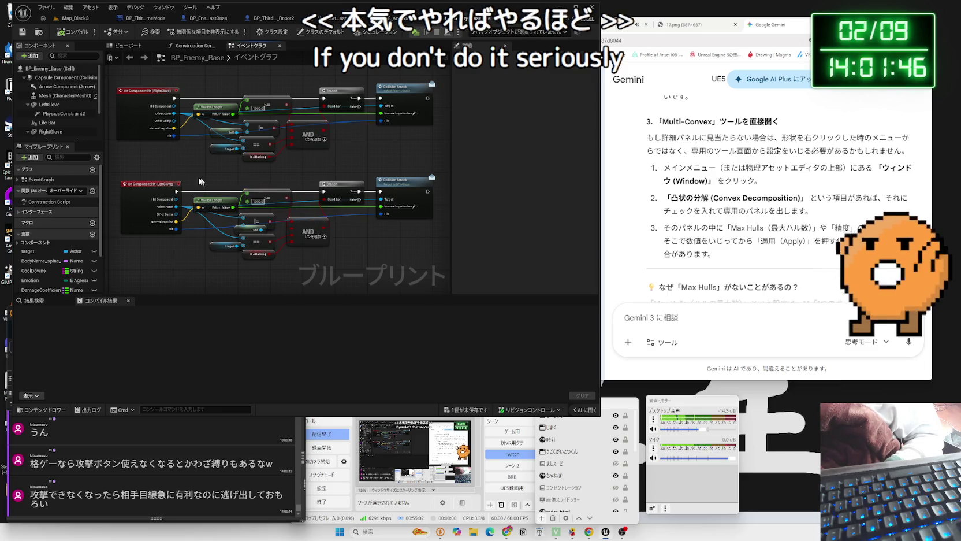
{"action": "left_click_drag", "start_coordinate": [396, 281], "coordinate": [397, 282]}
{"action": "left_click", "coordinate": [397, 282]}
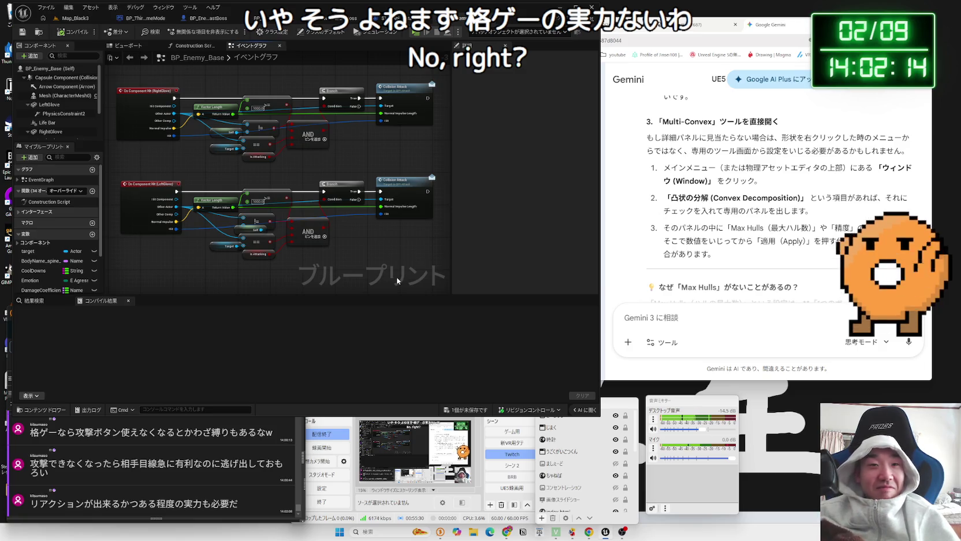
{"action": "left_click", "coordinate": [468, 407]}
Save all assets and glance at the Valentine illustration and Gemini chat in Chrome
{"action": "left_click", "coordinate": [532, 354]}
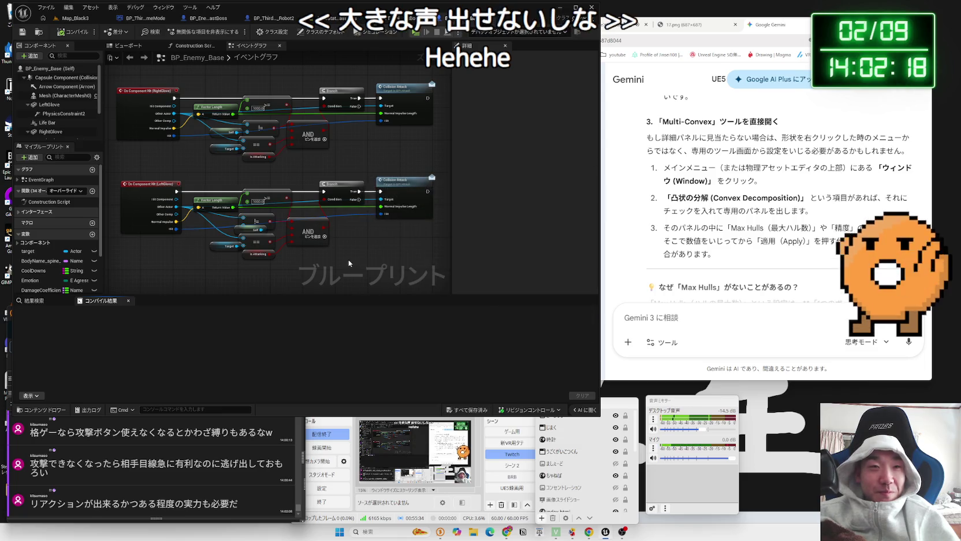
{"action": "left_click_drag", "start_coordinate": [298, 253], "coordinate": [365, 249]}
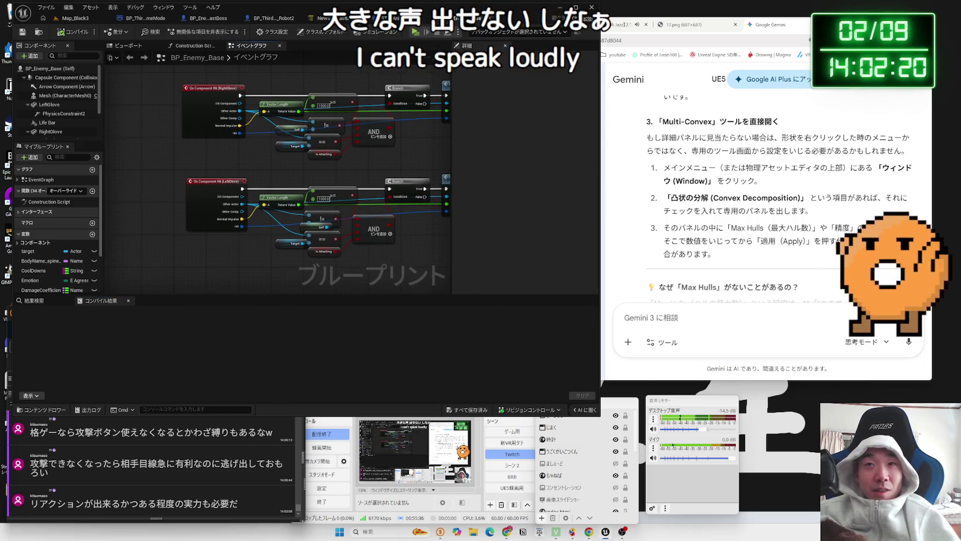
{"action": "key", "text": "alt+Tab"}
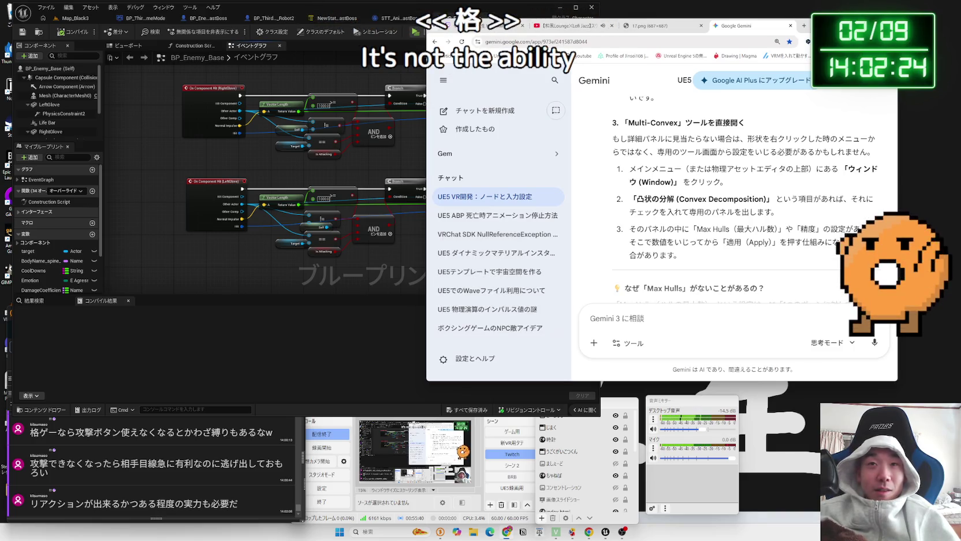
{"action": "left_click", "coordinate": [688, 27]}
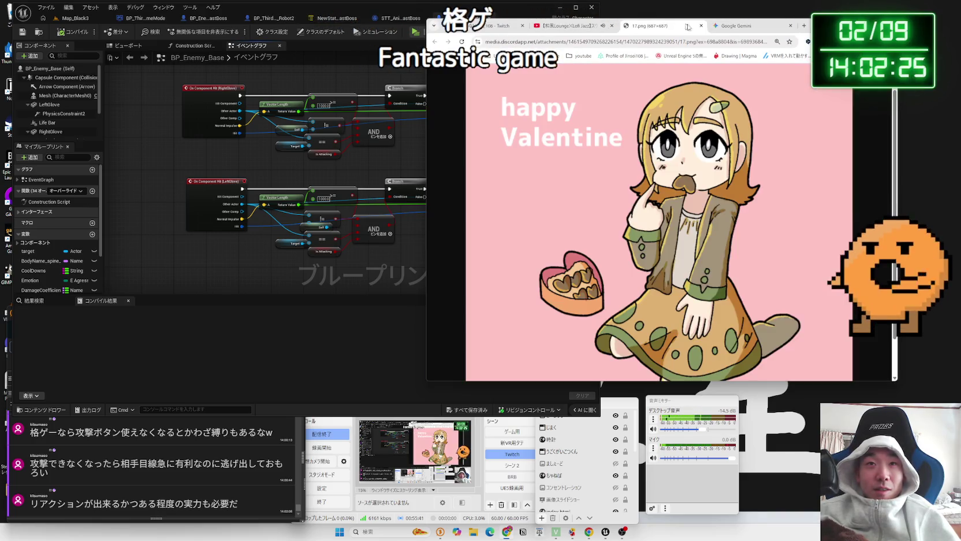
{"action": "left_click", "coordinate": [749, 27]}
Switch to the Map_Black3 level and start a Play-in-editor session
{"action": "left_click", "coordinate": [215, 240]}
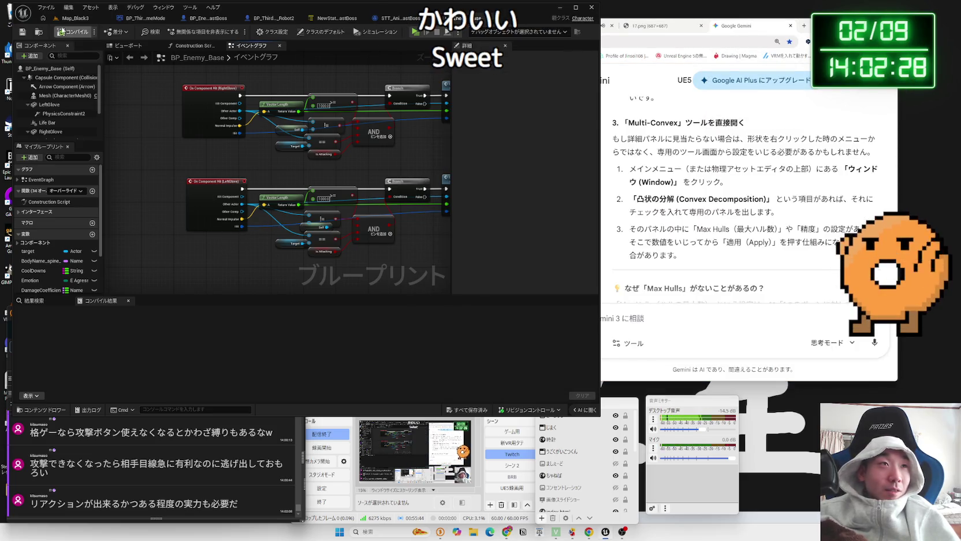
{"action": "left_click", "coordinate": [74, 18]}
{"action": "left_click", "coordinate": [189, 31]}
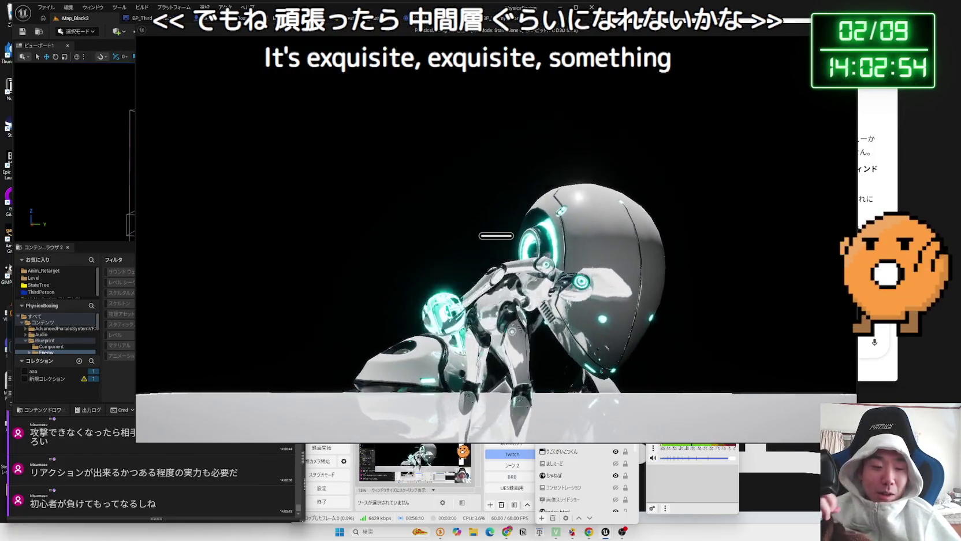
Stop the play session, bring Chrome forward beside the editor and open a new tab
{"action": "key", "text": "Escape"}
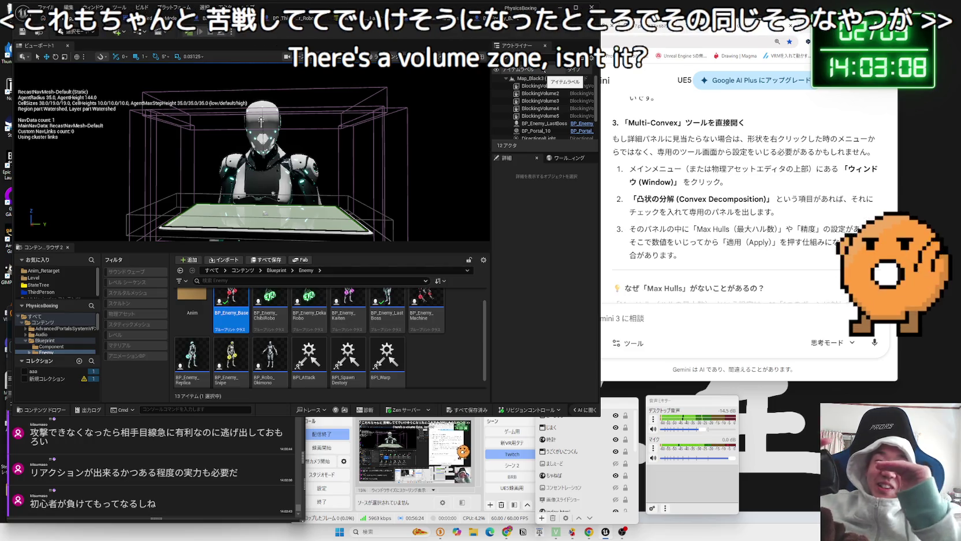
{"action": "left_click", "coordinate": [709, 91]}
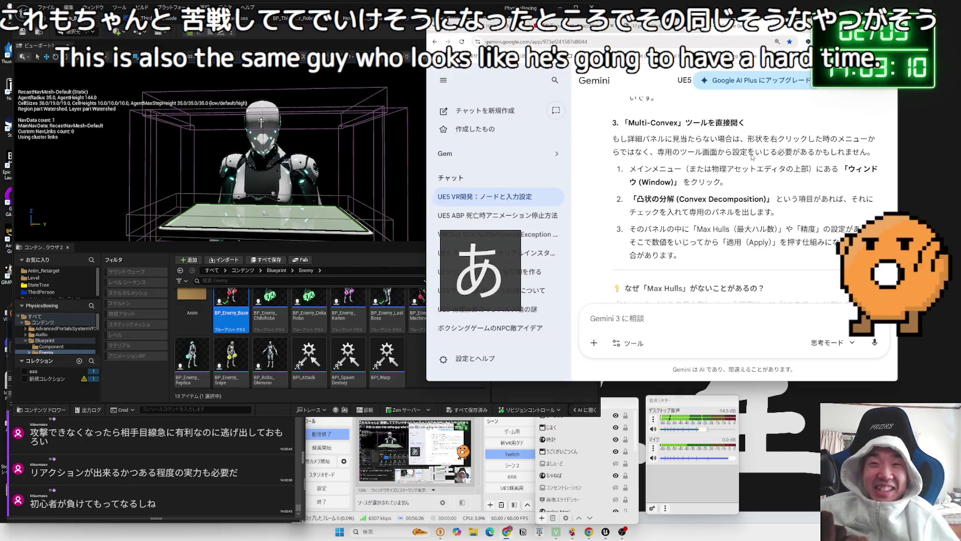
{"action": "left_click_drag", "start_coordinate": [730, 34], "coordinate": [754, 34]}
{"action": "key", "text": "ctrl+t"}
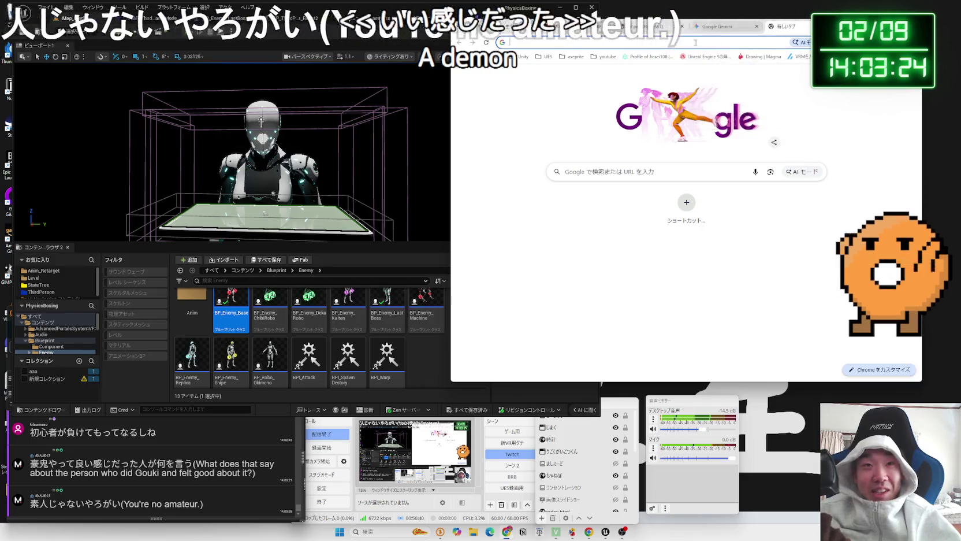
Search Google for スト6 人口分布 after first trying スト6 帯域
{"action": "type", "text": "ごう"}
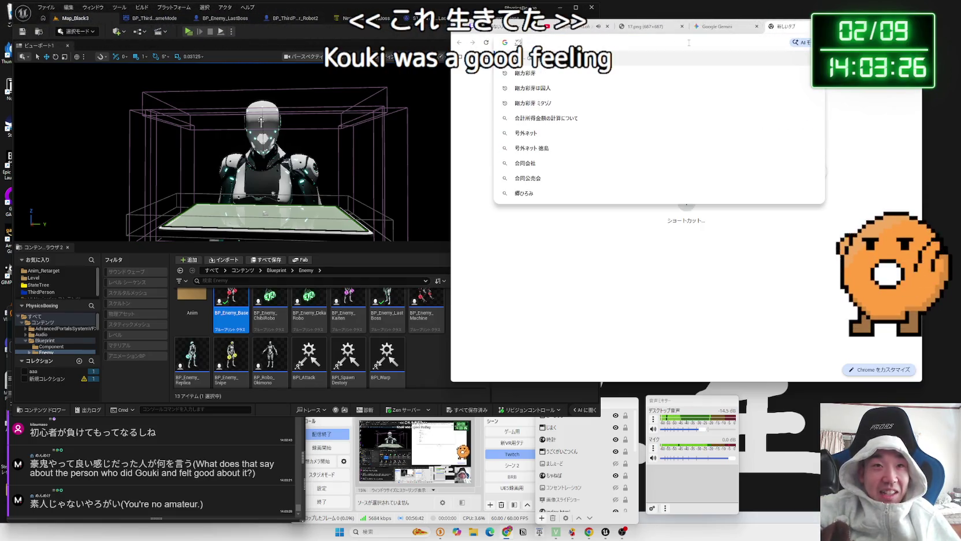
{"action": "key", "text": "Escape"}
{"action": "type", "text": "ぷらち"}
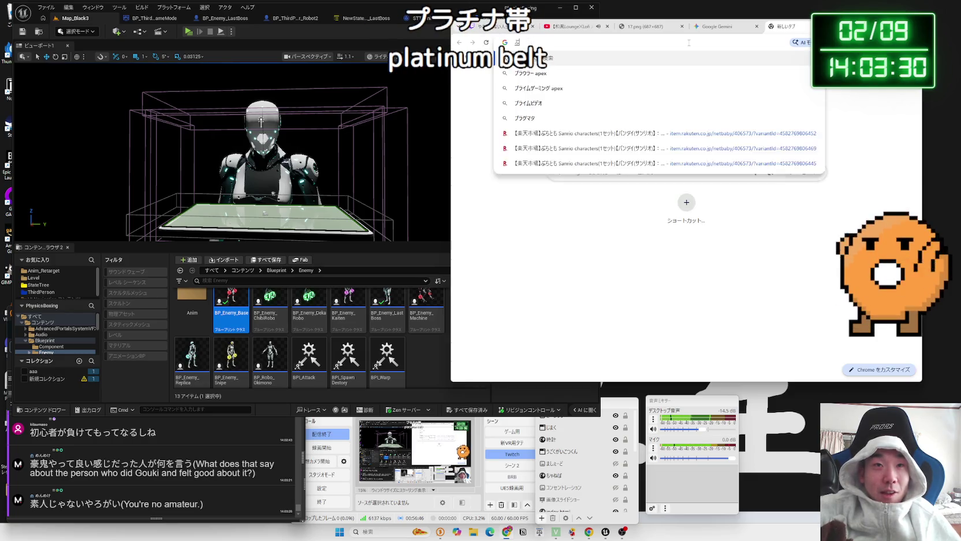
{"action": "key", "text": "Escape"}
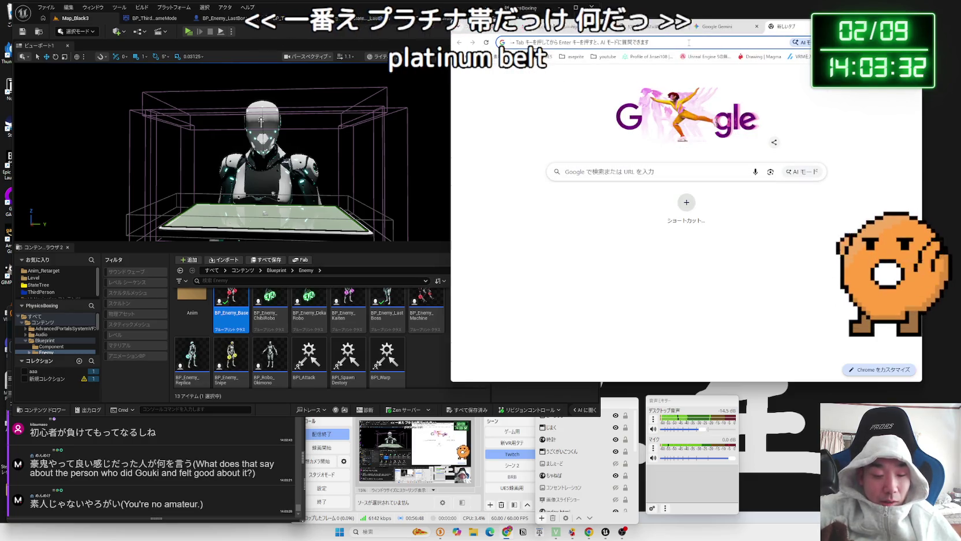
{"action": "type", "text": "すと"}
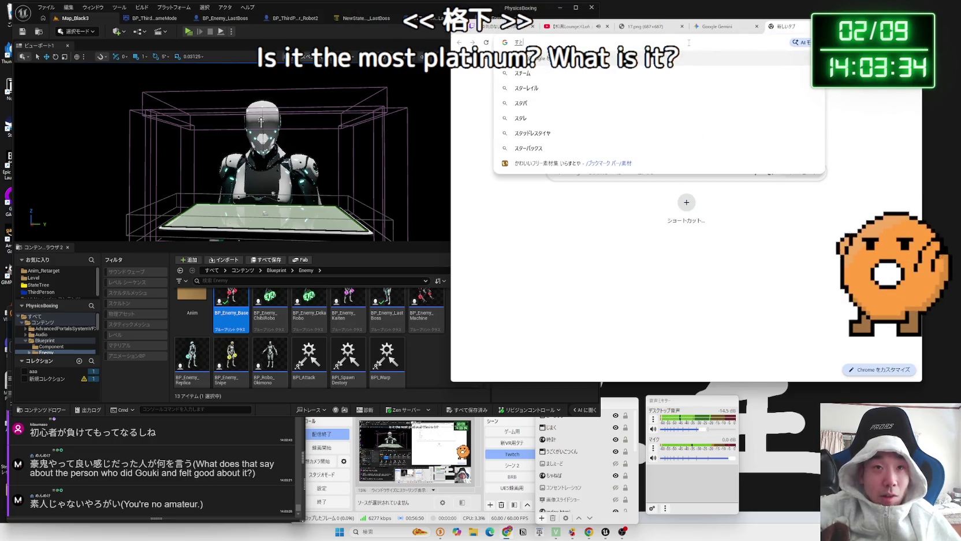
{"action": "type", "text": "スト6"}
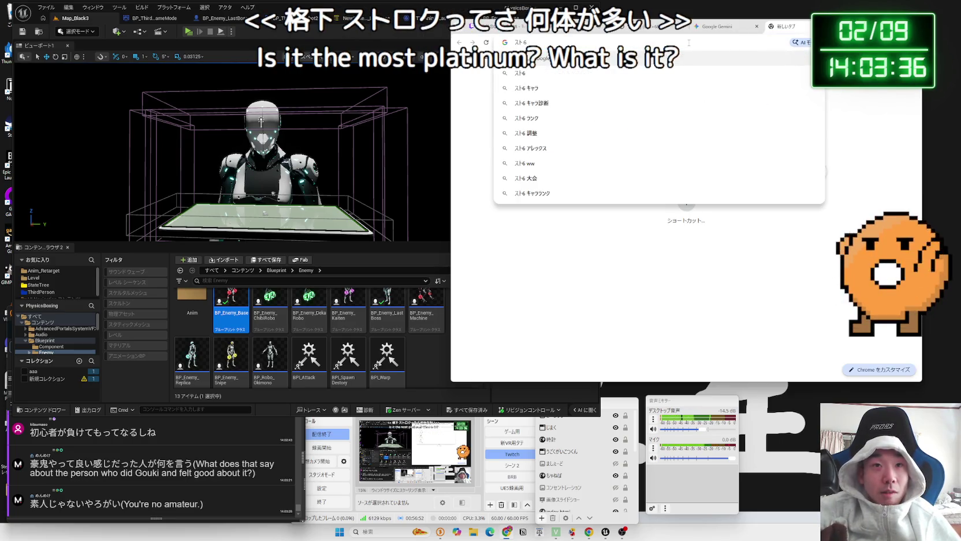
{"action": "type", "text": "帯域"}
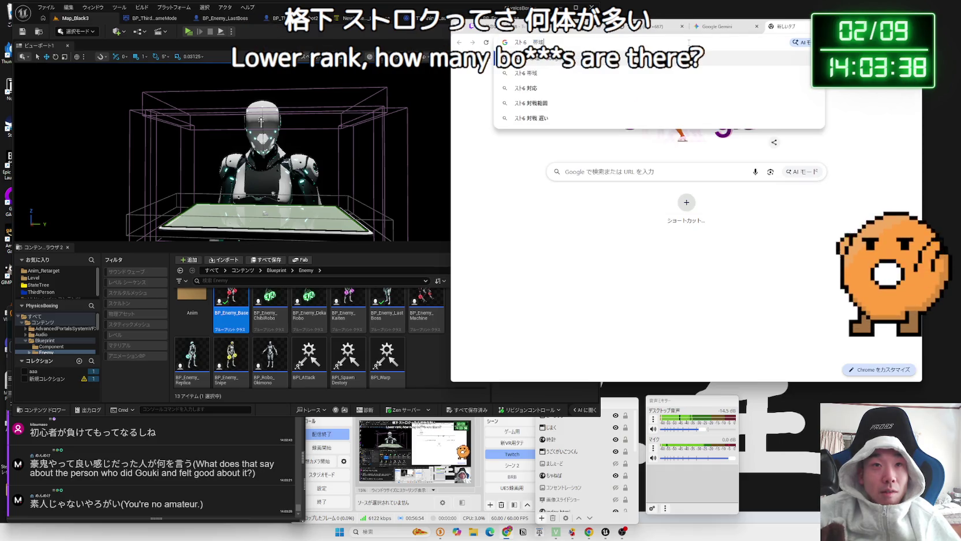
{"action": "key", "text": "Return"}
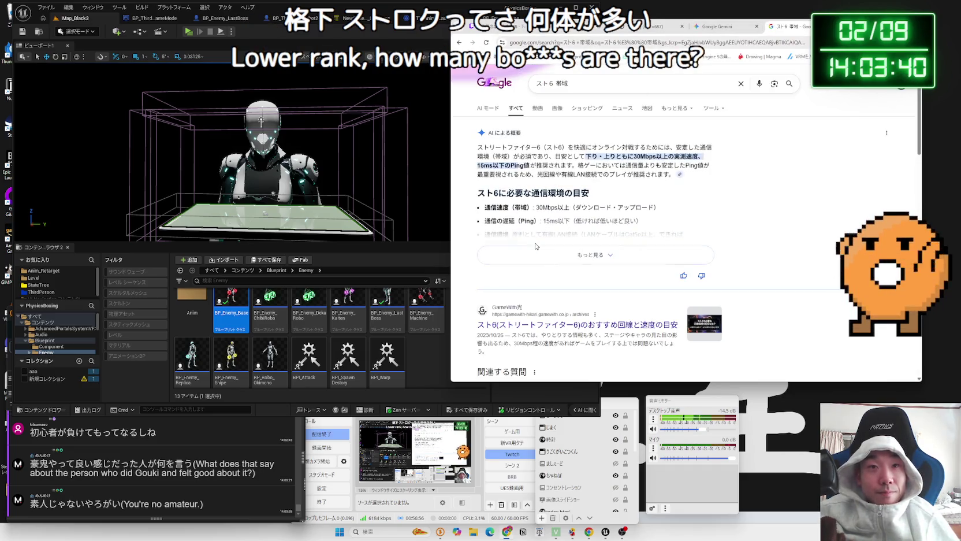
{"action": "left_click", "coordinate": [583, 86]}
{"action": "key", "text": "BackSpace"}
{"action": "key", "text": "BackSpace"}
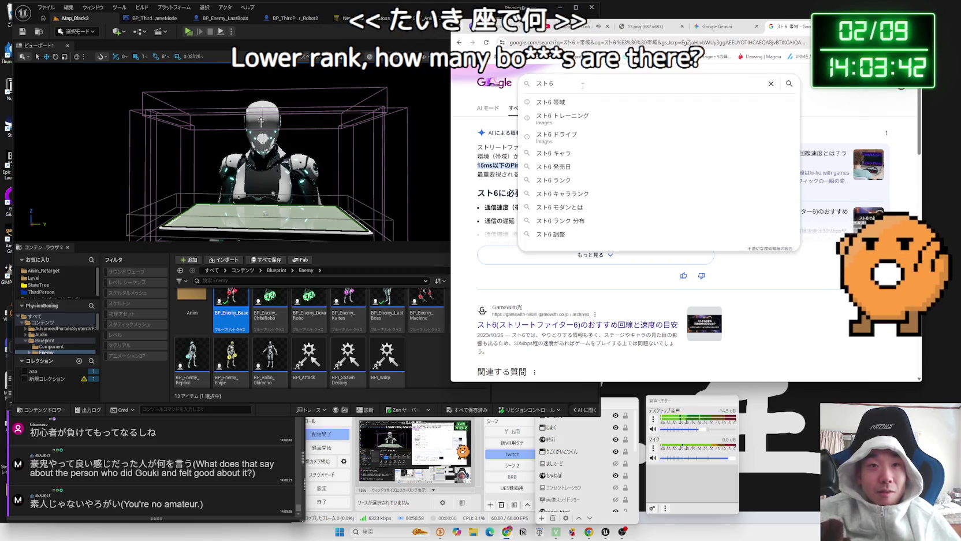
{"action": "type", "text": "jiink"}
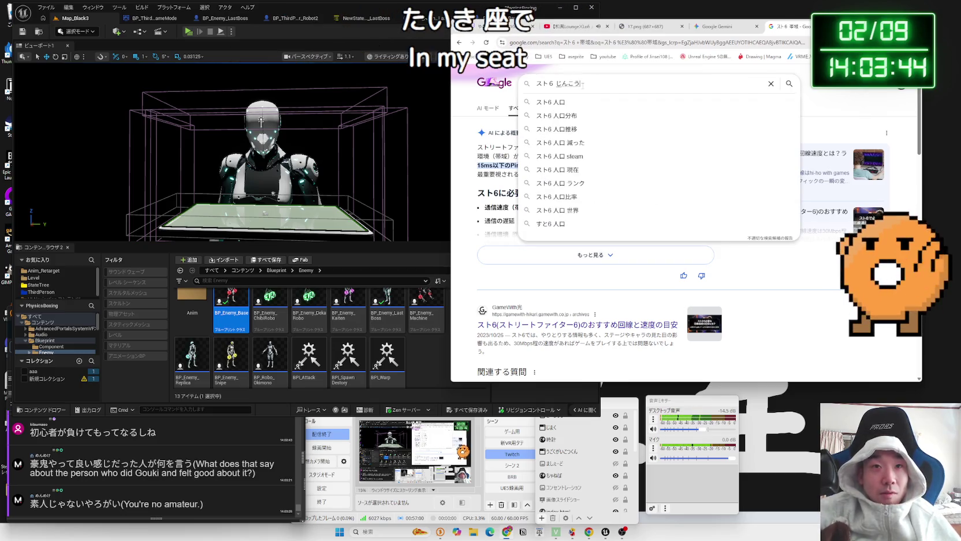
{"action": "type", "text": "bun"}
{"action": "key", "text": "Return"}
{"action": "key", "text": "Return"}
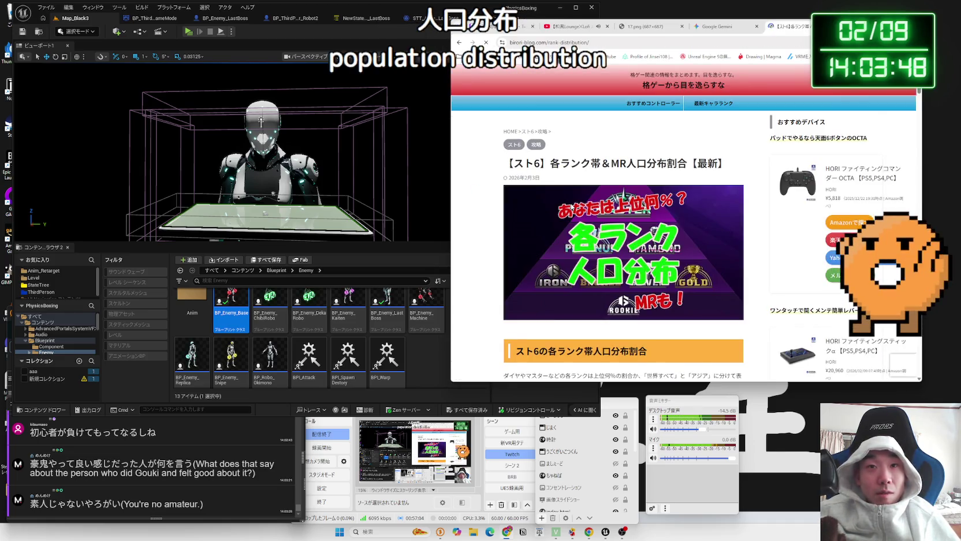
Scroll through the rank-distribution article's tables around the Platinum ★1 counts
{"action": "scroll", "coordinate": [571, 206], "scroll_direction": "down", "scroll_amount": 10}
{"action": "scroll", "coordinate": [570, 207], "scroll_direction": "down", "scroll_amount": 2}
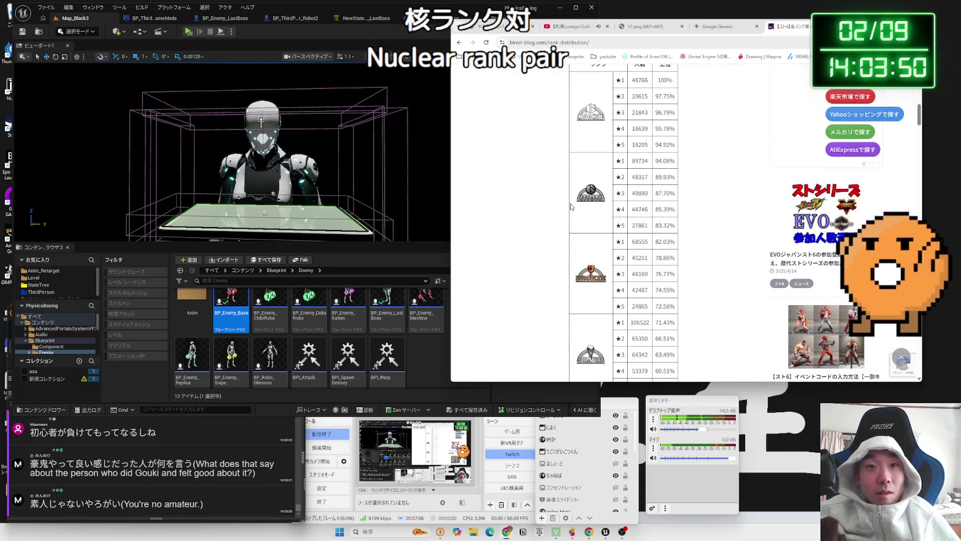
{"action": "scroll", "coordinate": [570, 206], "scroll_direction": "up", "scroll_amount": 1}
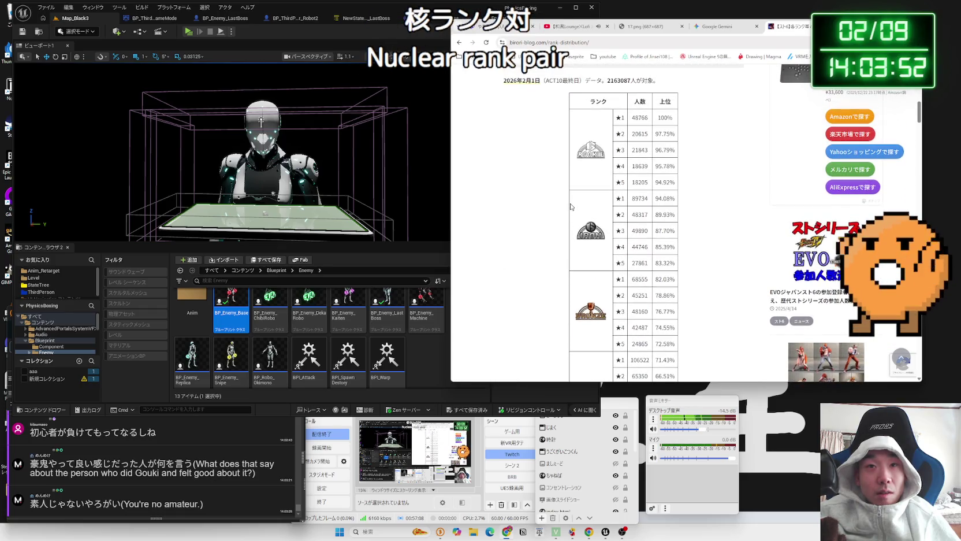
{"action": "scroll", "coordinate": [617, 199], "scroll_direction": "down", "scroll_amount": 3}
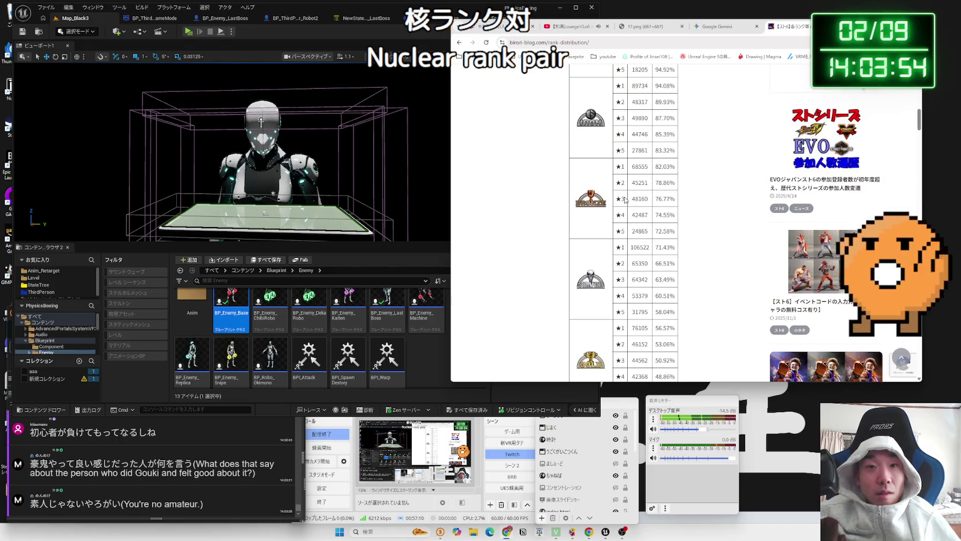
{"action": "scroll", "coordinate": [625, 200], "scroll_direction": "down", "scroll_amount": 3}
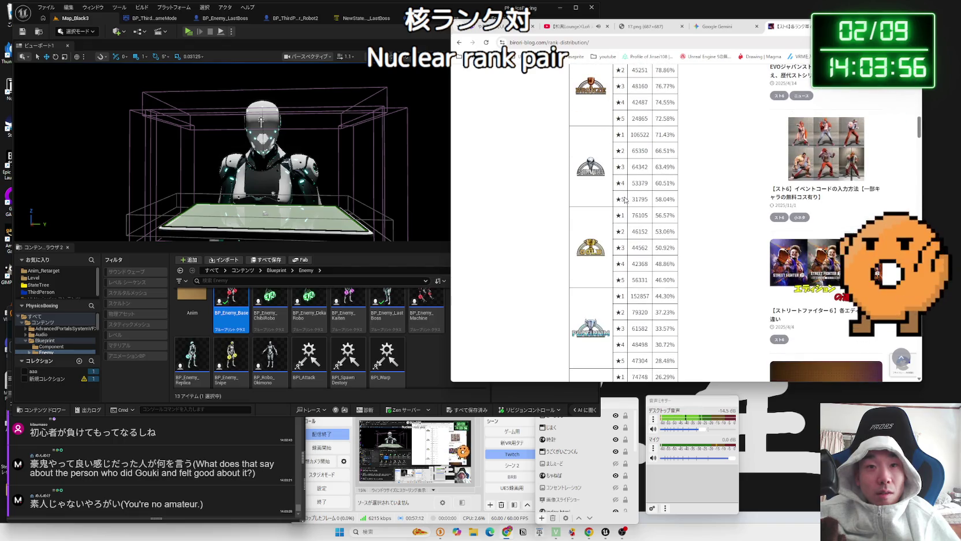
{"action": "scroll", "coordinate": [625, 200], "scroll_direction": "down", "scroll_amount": 4}
{"action": "scroll", "coordinate": [625, 200], "scroll_direction": "up", "scroll_amount": 2}
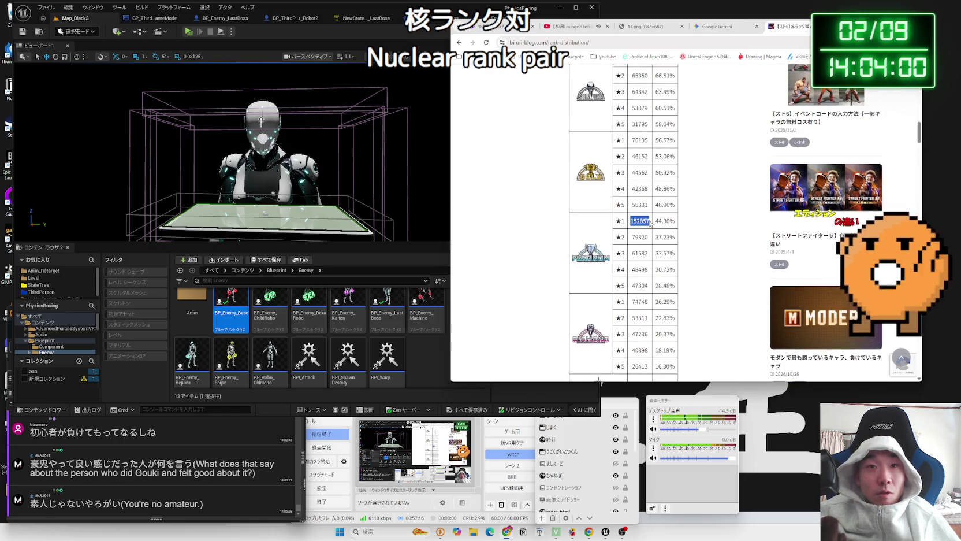
{"action": "left_click", "coordinate": [652, 223]}
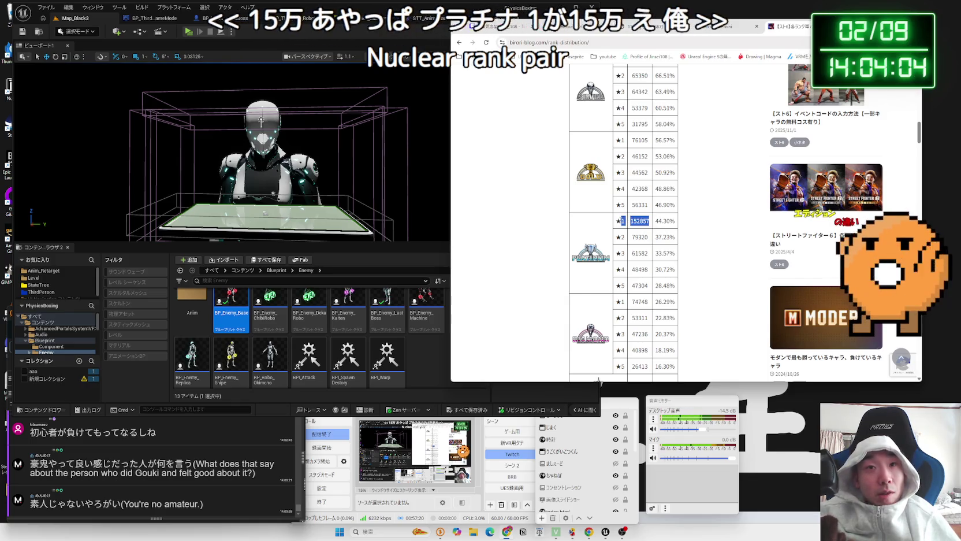
{"action": "left_click", "coordinate": [653, 223]}
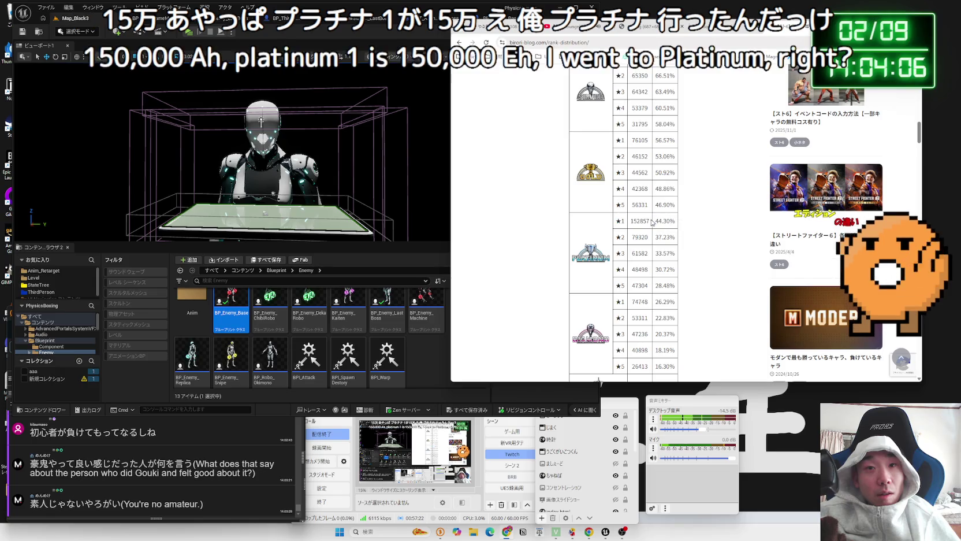
Scroll down to the Apex Legends rank comparison table and highlight its rows
{"action": "scroll", "coordinate": [652, 223], "scroll_direction": "down", "scroll_amount": 3}
{"action": "scroll", "coordinate": [651, 221], "scroll_direction": "up", "scroll_amount": 6}
{"action": "scroll", "coordinate": [651, 222], "scroll_direction": "up", "scroll_amount": 3}
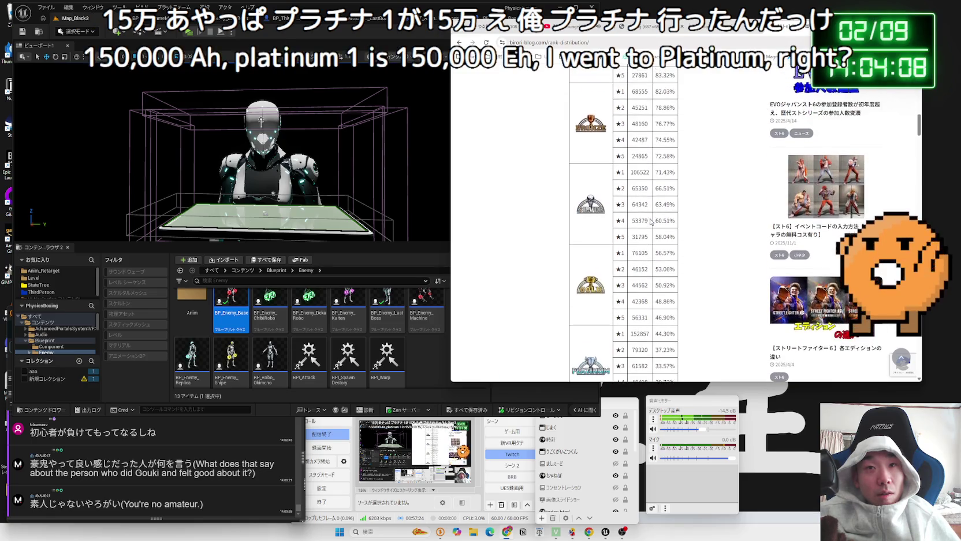
{"action": "scroll", "coordinate": [651, 221], "scroll_direction": "up", "scroll_amount": 1}
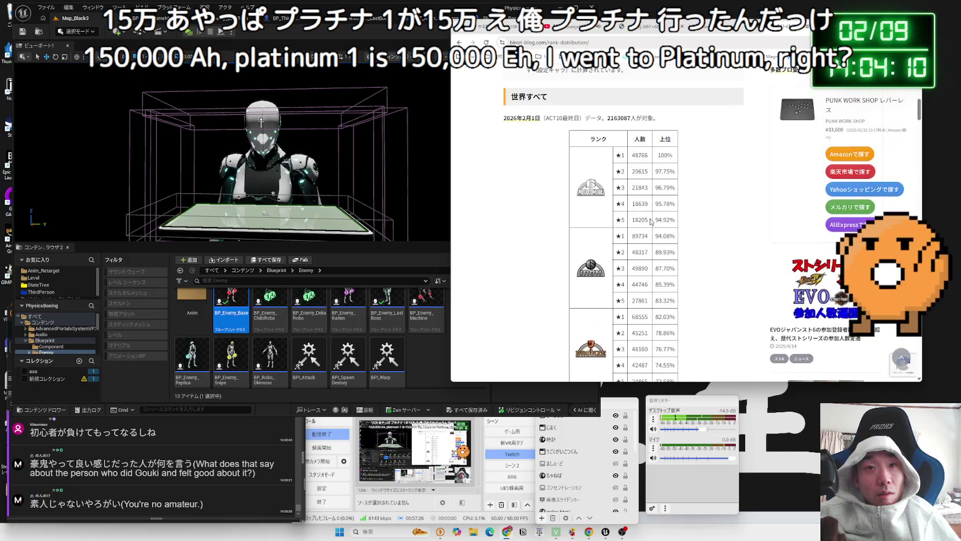
{"action": "scroll", "coordinate": [701, 224], "scroll_direction": "down", "scroll_amount": 5}
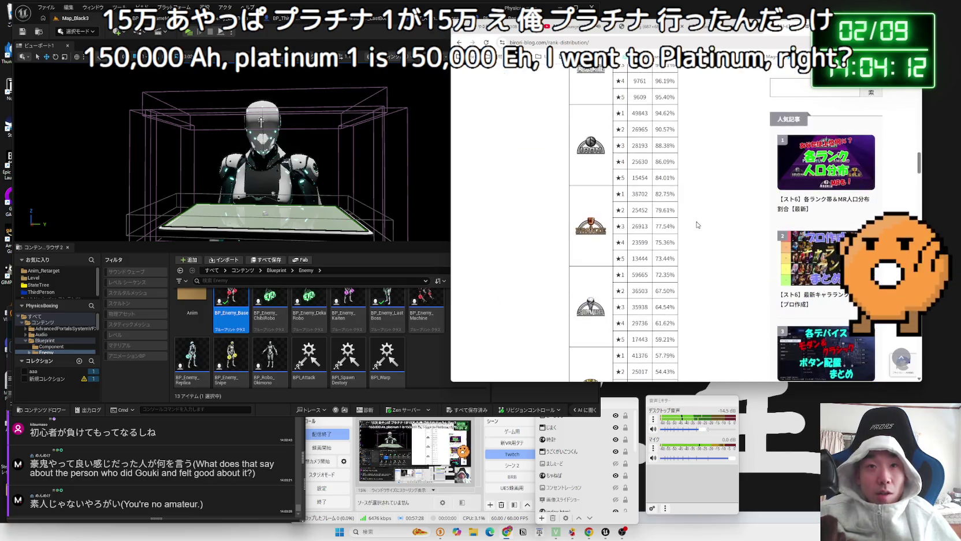
{"action": "scroll", "coordinate": [697, 226], "scroll_direction": "down", "scroll_amount": 10}
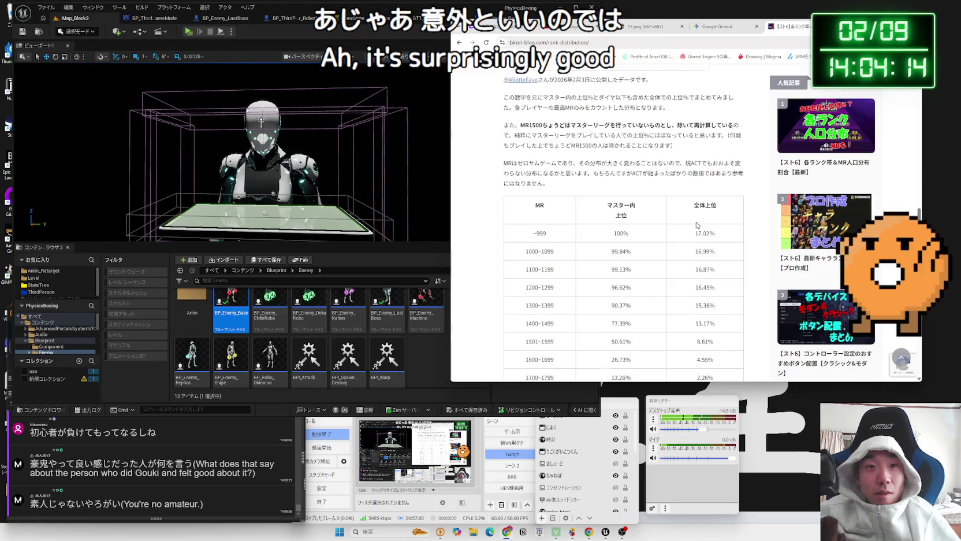
{"action": "scroll", "coordinate": [697, 226], "scroll_direction": "down", "scroll_amount": 5}
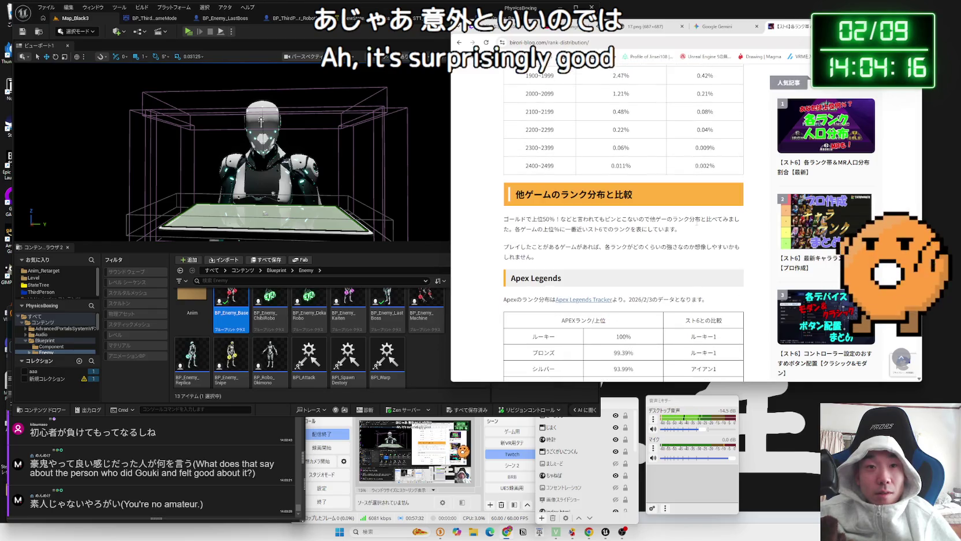
{"action": "scroll", "coordinate": [696, 224], "scroll_direction": "down", "scroll_amount": 3}
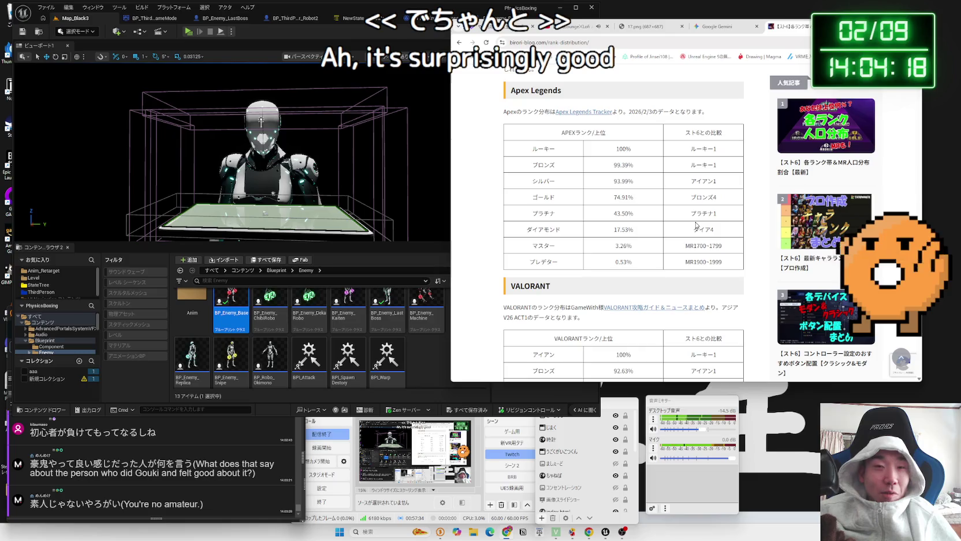
{"action": "mouse_move", "coordinate": [727, 263]}
{"action": "left_mouse_down"}
{"action": "mouse_move", "coordinate": [519, 174]}
{"action": "mouse_move", "coordinate": [618, 196]}
{"action": "mouse_move", "coordinate": [630, 214]}
{"action": "left_mouse_up"}
{"action": "mouse_move", "coordinate": [528, 153]}
{"action": "left_mouse_down"}
{"action": "mouse_move", "coordinate": [517, 174]}
{"action": "mouse_move", "coordinate": [511, 151]}
{"action": "left_mouse_up"}
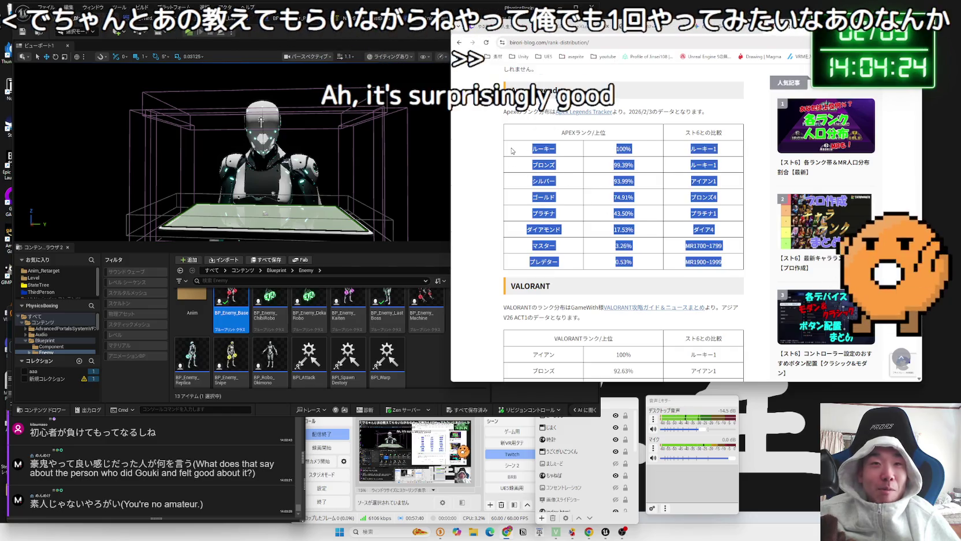
{"action": "left_click", "coordinate": [559, 184]}
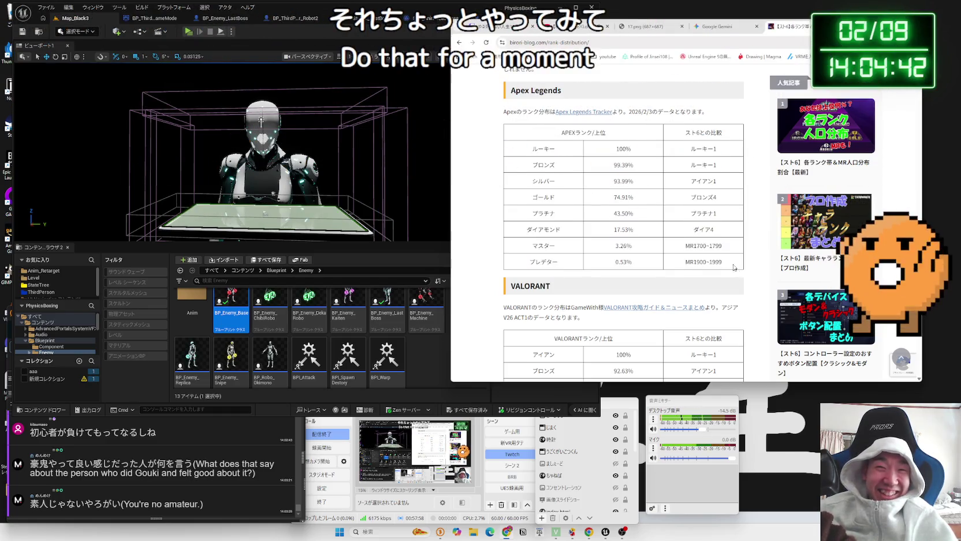
Highlight rows in the VALORANT and League of Legends rank tables
{"action": "scroll", "coordinate": [530, 164], "scroll_direction": "down", "scroll_amount": 2}
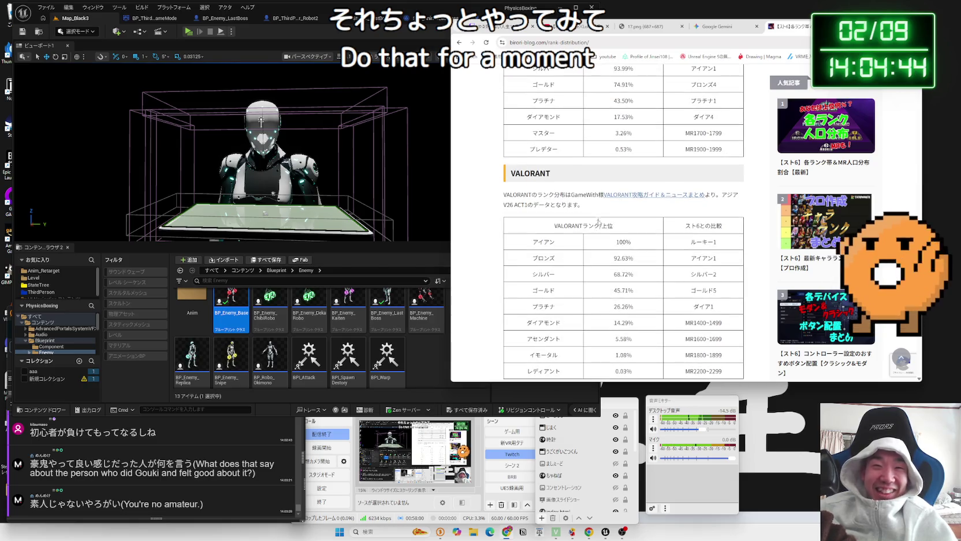
{"action": "mouse_move", "coordinate": [503, 188]}
{"action": "left_mouse_down"}
{"action": "mouse_move", "coordinate": [734, 199]}
{"action": "mouse_move", "coordinate": [600, 212]}
{"action": "mouse_move", "coordinate": [514, 188]}
{"action": "mouse_move", "coordinate": [668, 301]}
{"action": "mouse_move", "coordinate": [698, 310]}
{"action": "mouse_move", "coordinate": [716, 254]}
{"action": "mouse_move", "coordinate": [715, 295]}
{"action": "mouse_move", "coordinate": [664, 196]}
{"action": "mouse_move", "coordinate": [509, 175]}
{"action": "left_mouse_up"}
{"action": "scroll", "coordinate": [698, 310], "scroll_direction": "down", "scroll_amount": 1}
{"action": "scroll", "coordinate": [508, 175], "scroll_direction": "down", "scroll_amount": 3}
{"action": "left_click", "coordinate": [744, 350]}
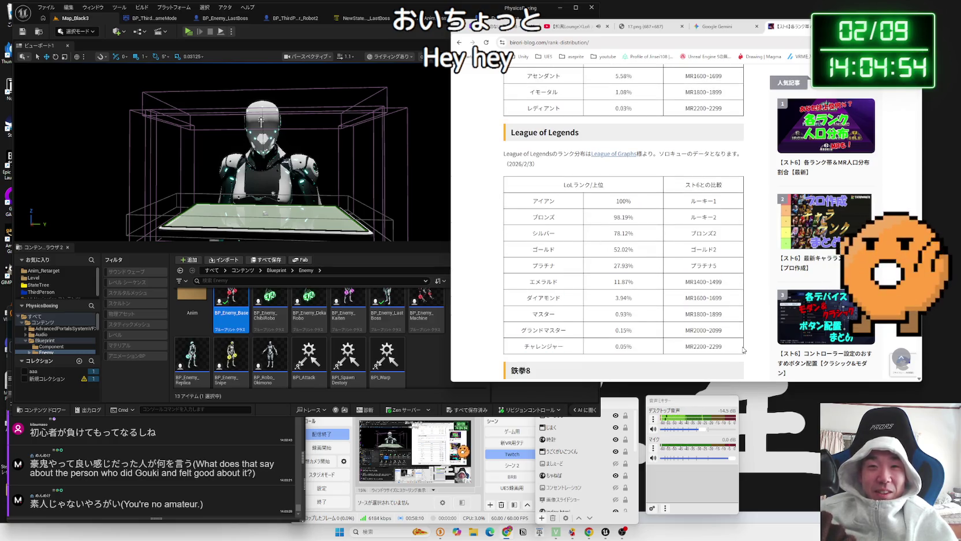
{"action": "left_click_drag", "start_coordinate": [533, 206], "coordinate": [737, 292]}
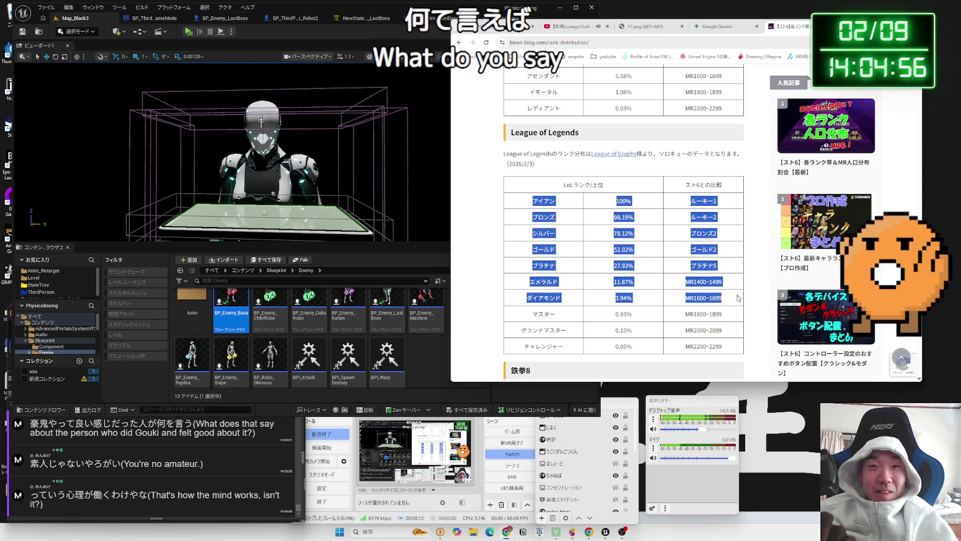
{"action": "mouse_move", "coordinate": [740, 351]}
{"action": "left_mouse_down"}
{"action": "mouse_move", "coordinate": [636, 324]}
{"action": "mouse_move", "coordinate": [536, 208]}
{"action": "mouse_move", "coordinate": [595, 253]}
{"action": "left_mouse_up"}
{"action": "left_click_drag", "start_coordinate": [705, 338], "coordinate": [683, 306]}
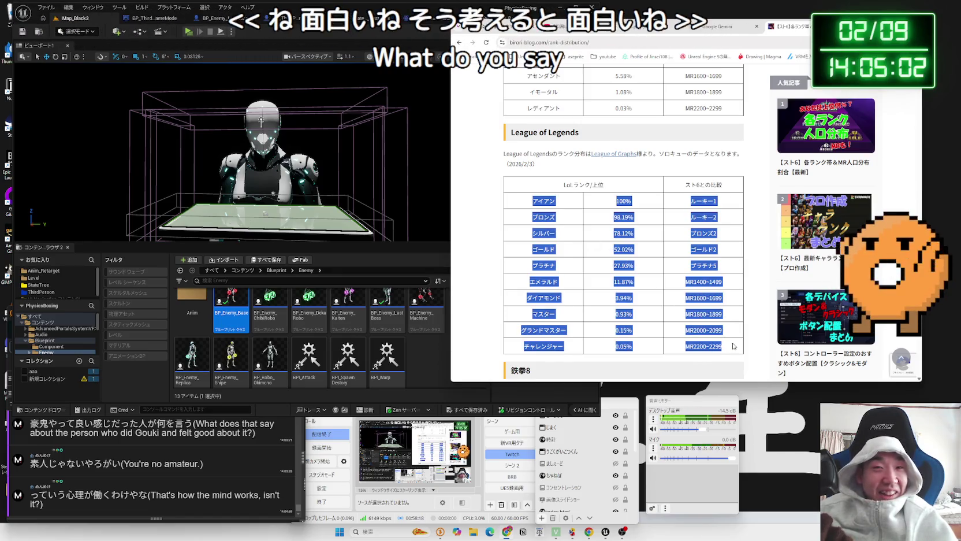
{"action": "left_click", "coordinate": [683, 307]}
Highlight the 鉄拳8 rank table and the アジア heading with its date line
{"action": "scroll", "coordinate": [722, 339], "scroll_direction": "down", "scroll_amount": 5}
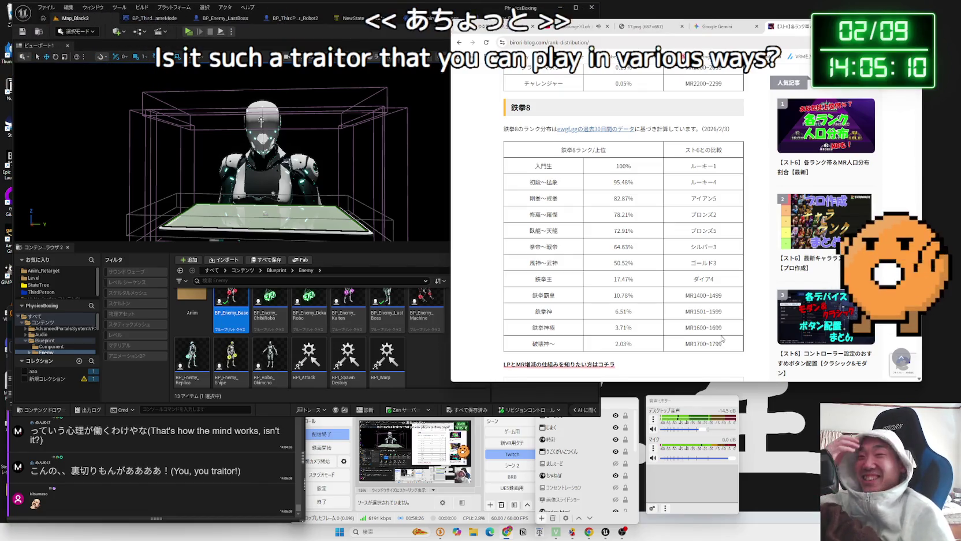
{"action": "mouse_move", "coordinate": [713, 329]}
{"action": "left_mouse_down"}
{"action": "mouse_move", "coordinate": [712, 341]}
{"action": "mouse_move", "coordinate": [500, 193]}
{"action": "left_mouse_up"}
{"action": "mouse_move", "coordinate": [716, 342]}
{"action": "left_mouse_down"}
{"action": "mouse_move", "coordinate": [526, 173]}
{"action": "mouse_move", "coordinate": [614, 259]}
{"action": "mouse_move", "coordinate": [745, 185]}
{"action": "left_mouse_up"}
{"action": "left_click", "coordinate": [652, 264]}
{"action": "scroll", "coordinate": [651, 265], "scroll_direction": "down", "scroll_amount": 3}
{"action": "scroll", "coordinate": [651, 263], "scroll_direction": "down", "scroll_amount": 15}
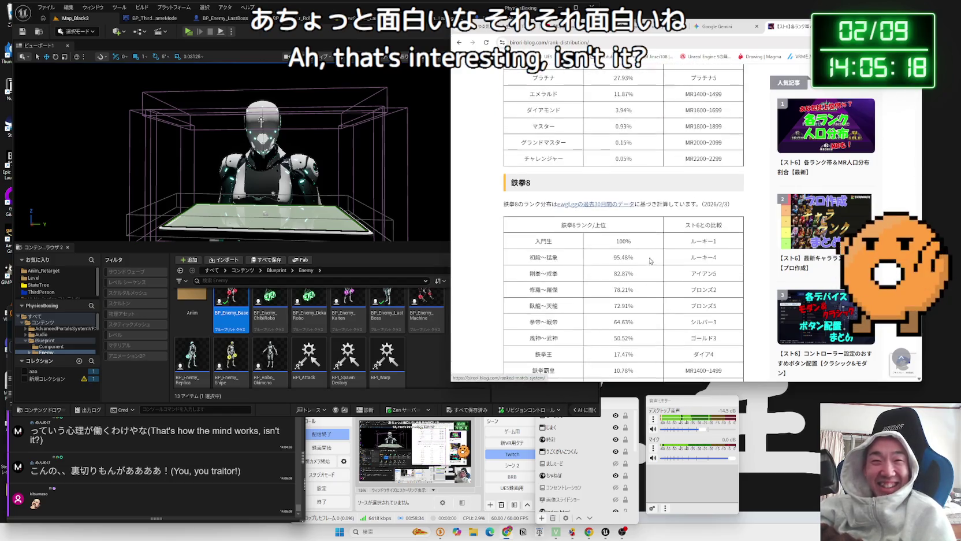
{"action": "scroll", "coordinate": [651, 254], "scroll_direction": "up", "scroll_amount": 15}
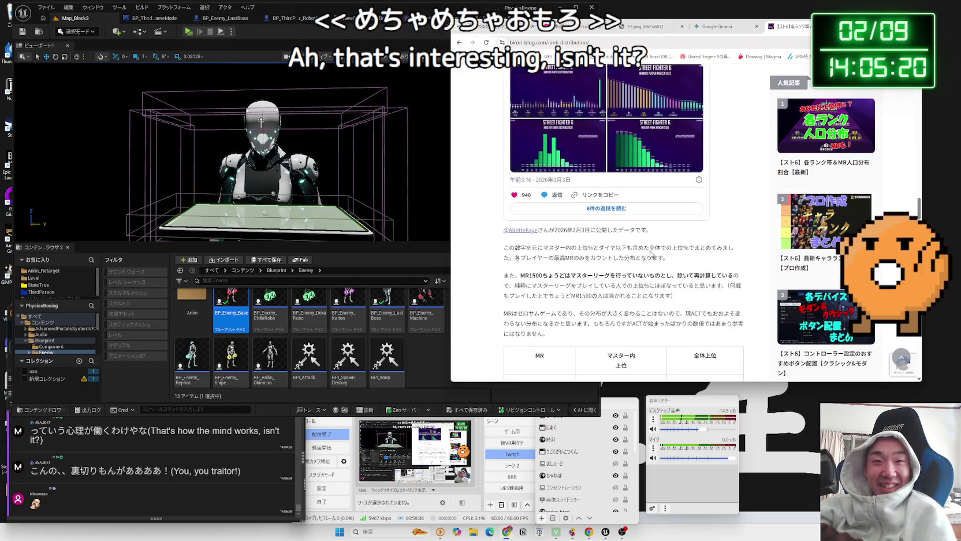
{"action": "scroll", "coordinate": [653, 252], "scroll_direction": "up", "scroll_amount": 5}
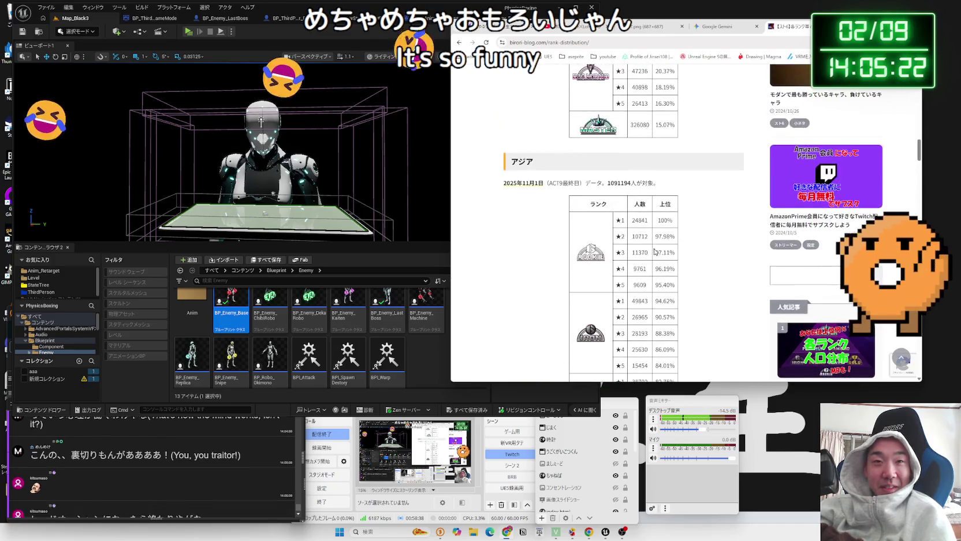
{"action": "left_click_drag", "start_coordinate": [564, 285], "coordinate": [509, 273]}
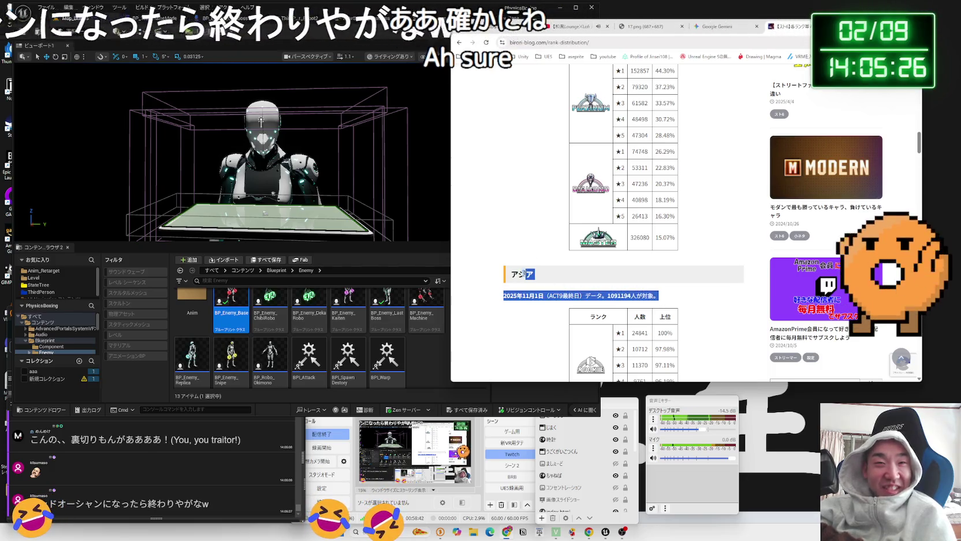
Skim the article once more and return to the スト6 人口分布 search results
{"action": "scroll", "coordinate": [662, 297], "scroll_direction": "up", "scroll_amount": 4}
{"action": "scroll", "coordinate": [658, 294], "scroll_direction": "up", "scroll_amount": 4}
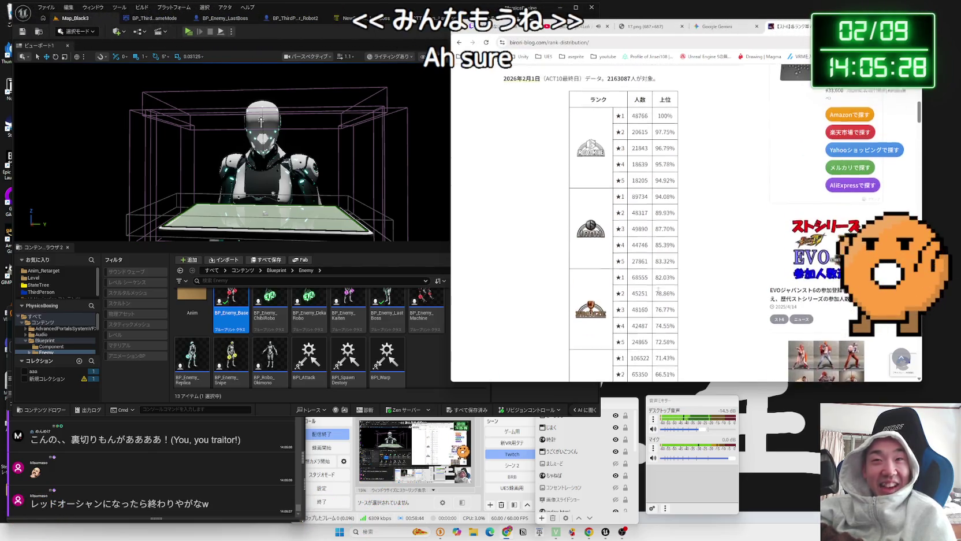
{"action": "scroll", "coordinate": [658, 294], "scroll_direction": "up", "scroll_amount": 4}
{"action": "scroll", "coordinate": [656, 288], "scroll_direction": "down", "scroll_amount": 6}
{"action": "scroll", "coordinate": [656, 289], "scroll_direction": "down", "scroll_amount": 20}
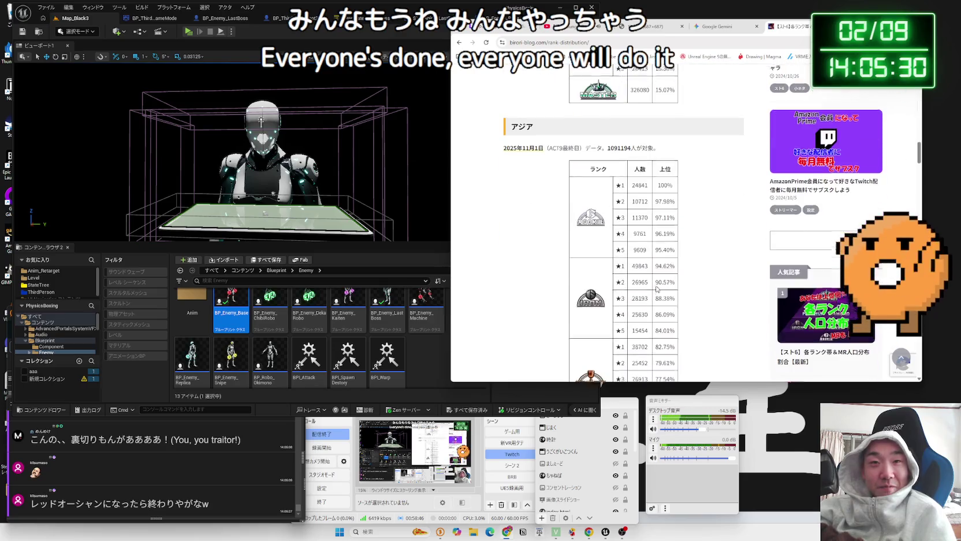
{"action": "scroll", "coordinate": [656, 289], "scroll_direction": "down", "scroll_amount": 10}
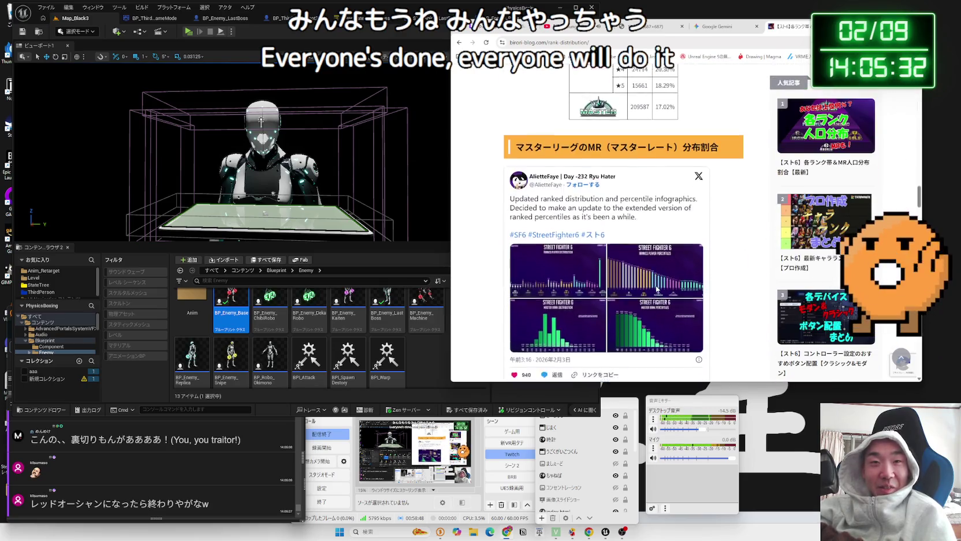
{"action": "scroll", "coordinate": [657, 290], "scroll_direction": "down", "scroll_amount": 3}
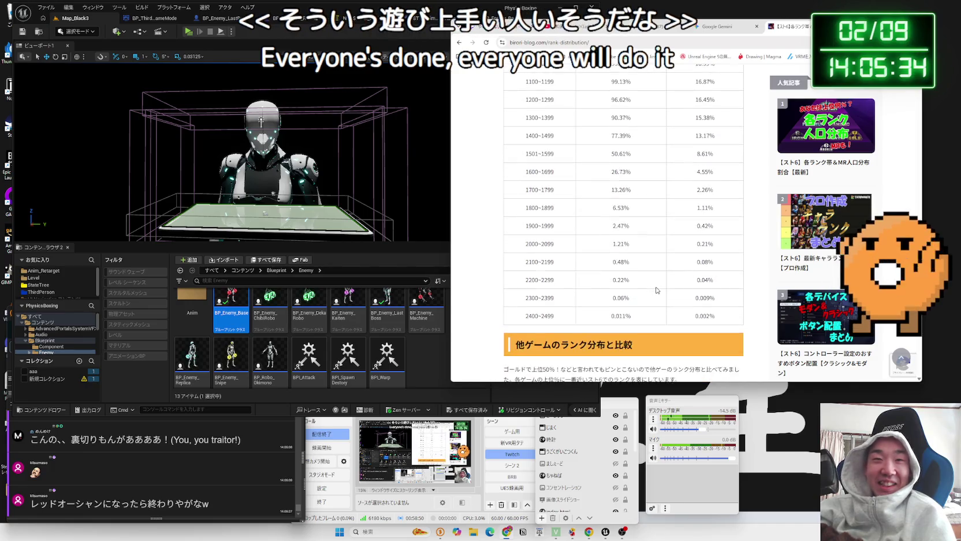
{"action": "key", "text": "alt+Left"}
{"action": "scroll", "coordinate": [656, 290], "scroll_direction": "down", "scroll_amount": 5}
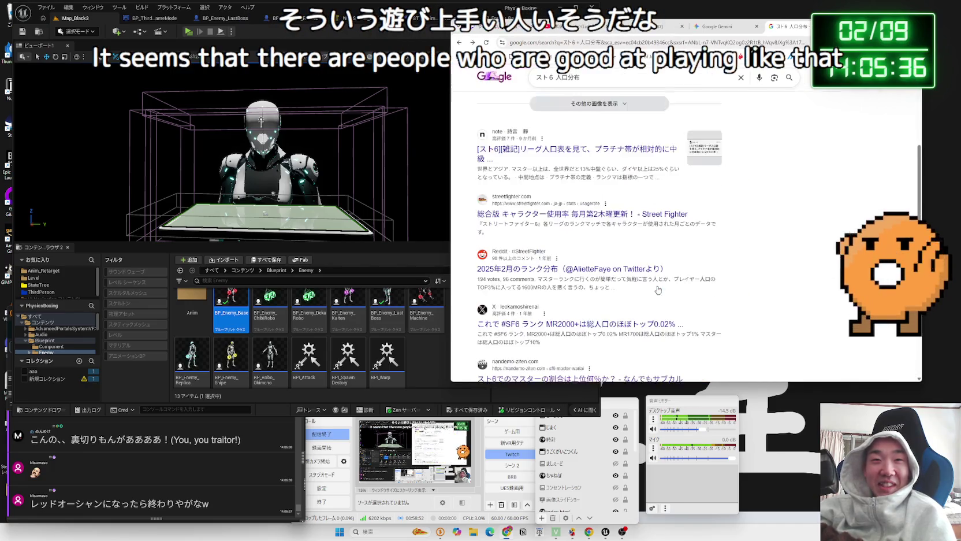
{"action": "left_click_drag", "start_coordinate": [482, 221], "coordinate": [548, 221]}
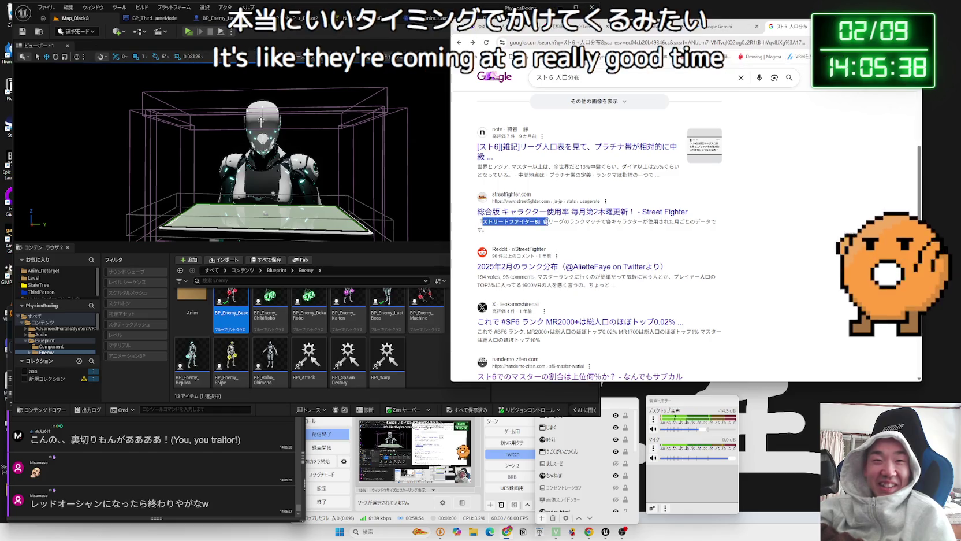
{"action": "left_click_drag", "start_coordinate": [483, 221], "coordinate": [554, 222]}
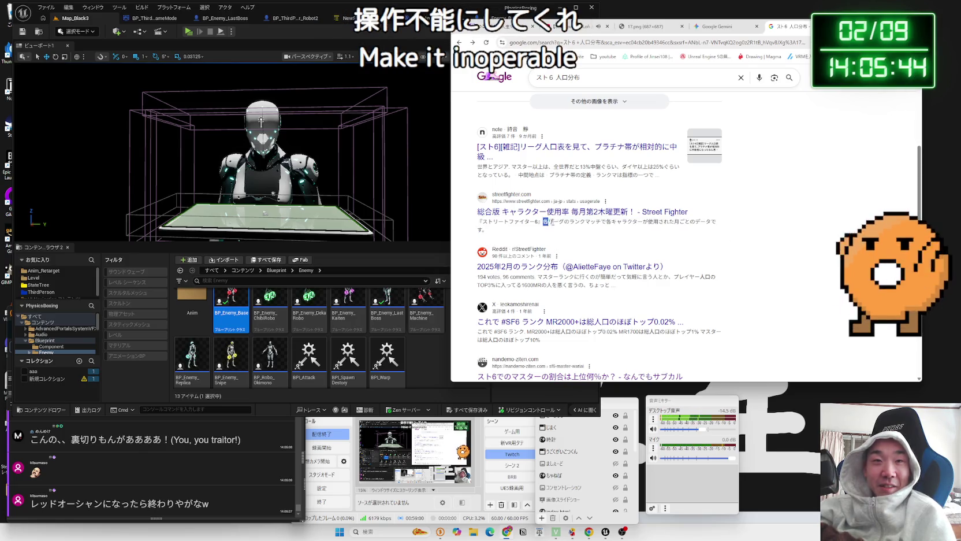
{"action": "left_click_drag", "start_coordinate": [617, 234], "coordinate": [481, 221]}
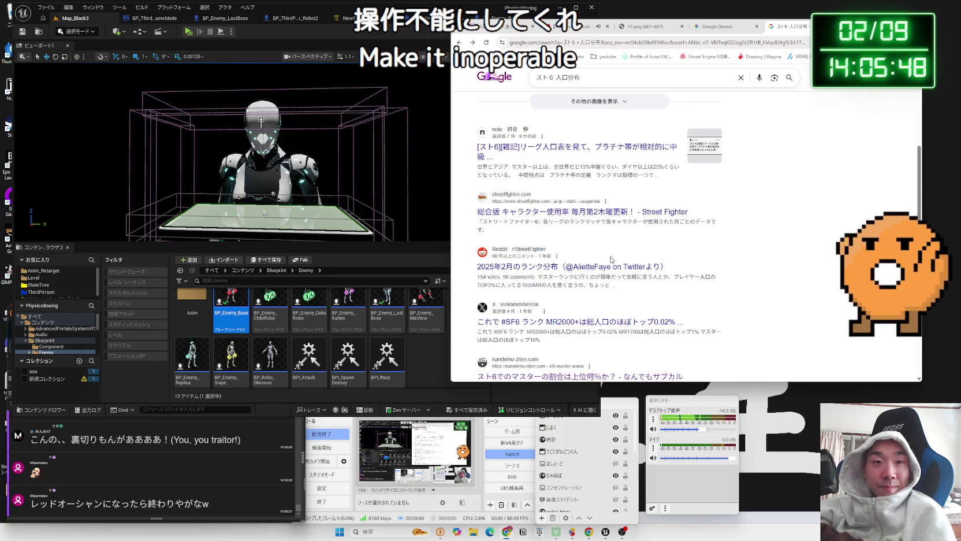
{"action": "scroll", "coordinate": [612, 259], "scroll_direction": "down", "scroll_amount": 2}
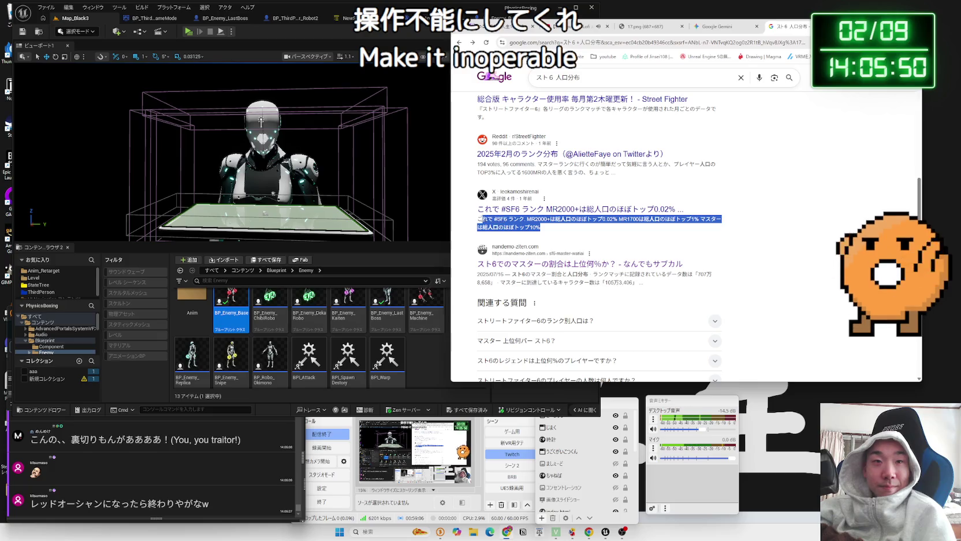
{"action": "left_click_drag", "start_coordinate": [540, 227], "coordinate": [501, 220]}
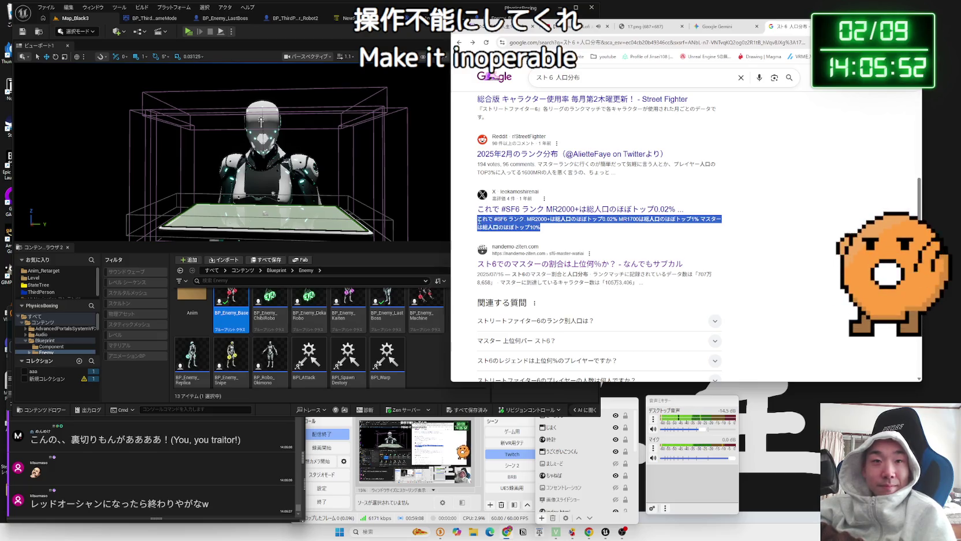
{"action": "left_click", "coordinate": [587, 236]}
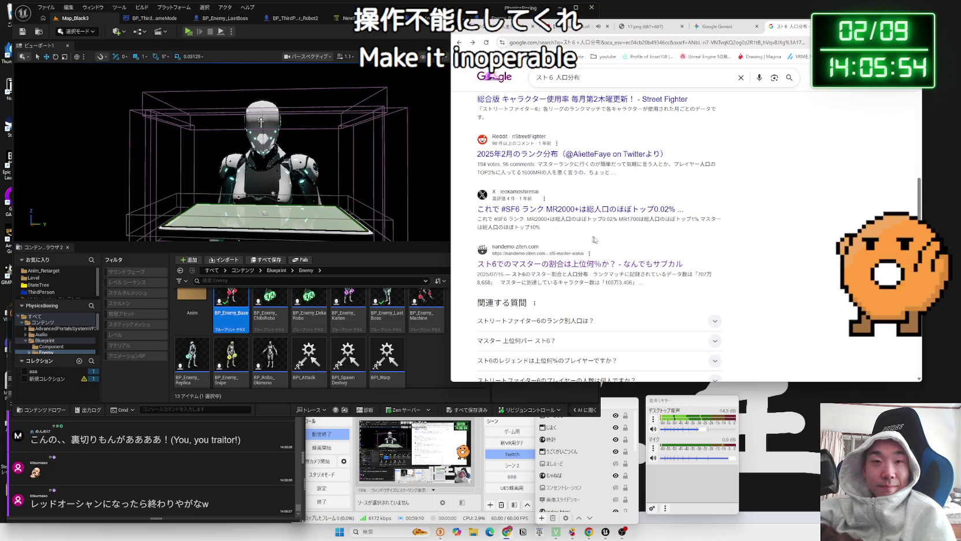
{"action": "scroll", "coordinate": [621, 247], "scroll_direction": "down", "scroll_amount": 1}
{"action": "scroll", "coordinate": [620, 248], "scroll_direction": "down", "scroll_amount": 4}
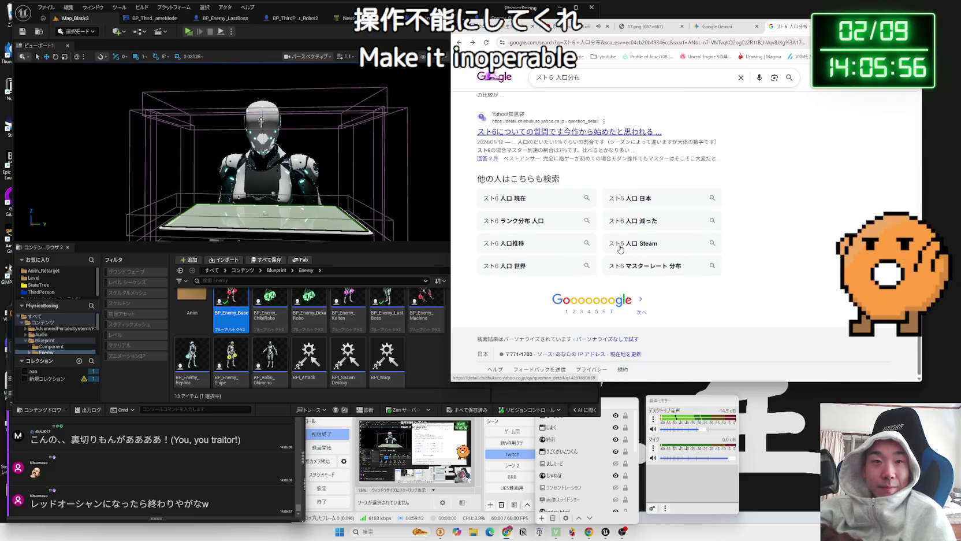
{"action": "scroll", "coordinate": [620, 263], "scroll_direction": "up", "scroll_amount": 10}
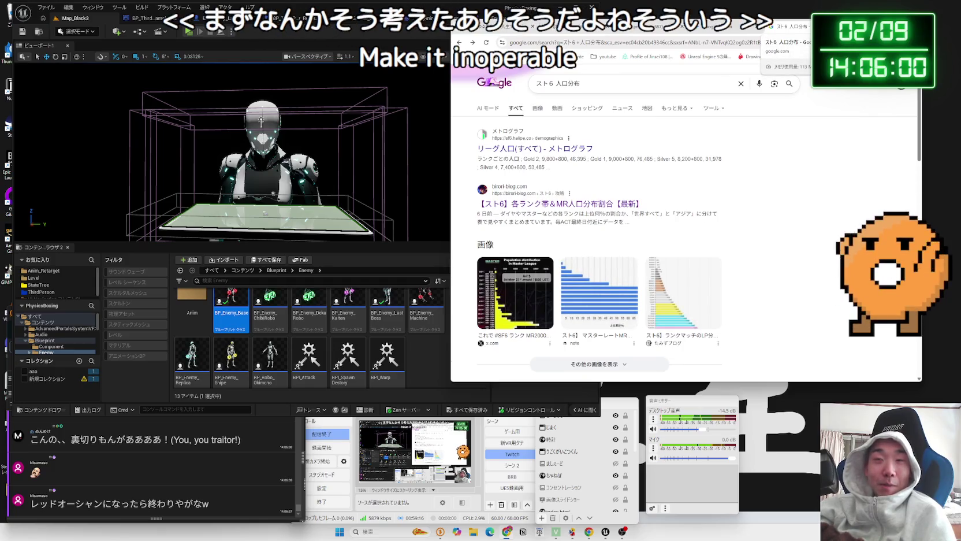
{"action": "left_click_drag", "start_coordinate": [763, 23], "coordinate": [775, 23]}
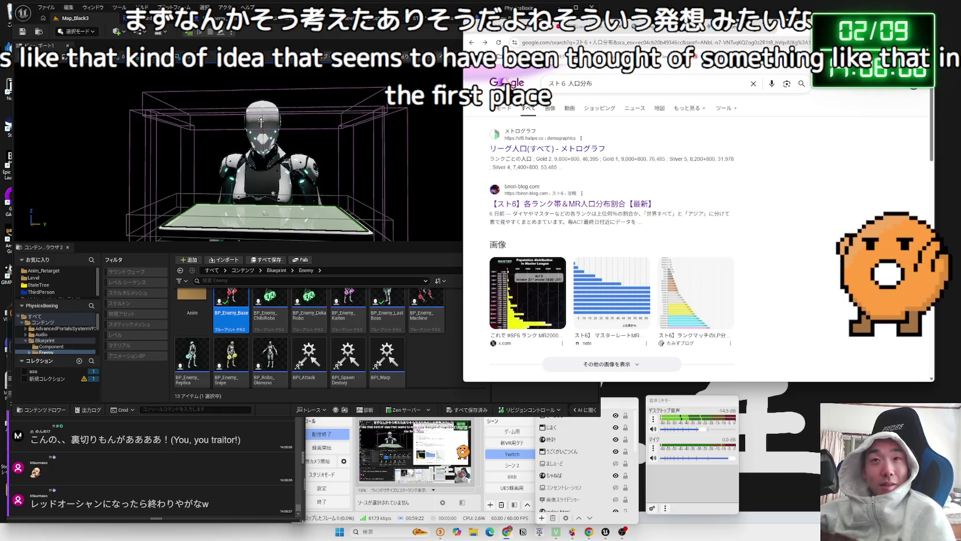
{"action": "key", "text": "ctrl+Tab"}
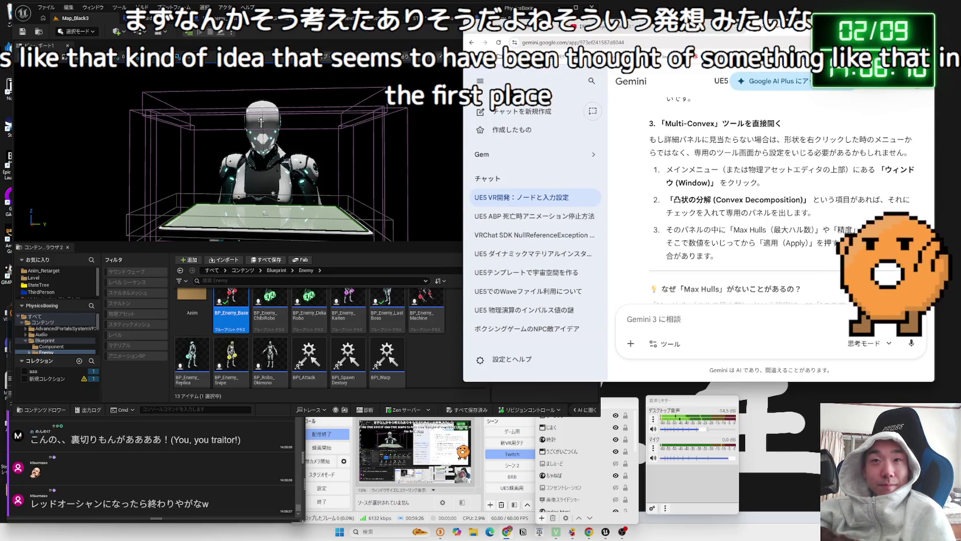
Read through Gemini's reply, highlighting its workaround and final paragraphs
{"action": "left_click_drag", "start_coordinate": [776, 23], "coordinate": [785, 22]}
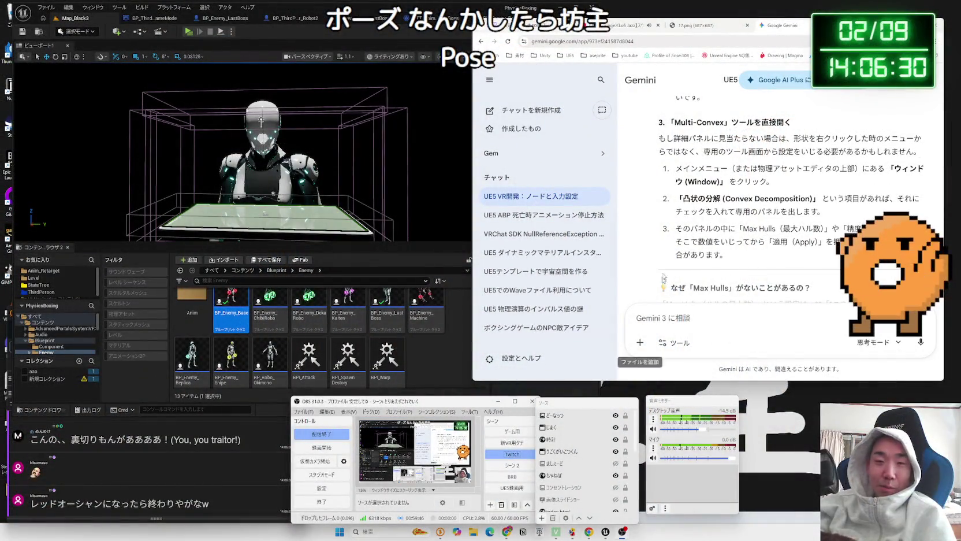
{"action": "mouse_move", "coordinate": [681, 203]}
{"action": "left_mouse_down"}
{"action": "mouse_move", "coordinate": [727, 255]}
{"action": "mouse_move", "coordinate": [677, 198]}
{"action": "mouse_move", "coordinate": [673, 160]}
{"action": "left_mouse_up"}
{"action": "scroll", "coordinate": [688, 191], "scroll_direction": "down", "scroll_amount": 5}
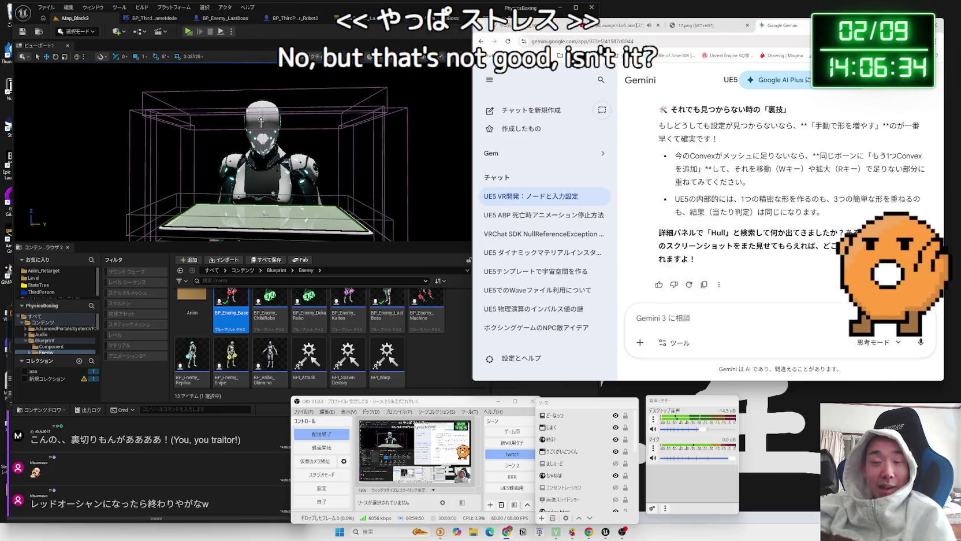
{"action": "triple_click", "coordinate": [714, 252]}
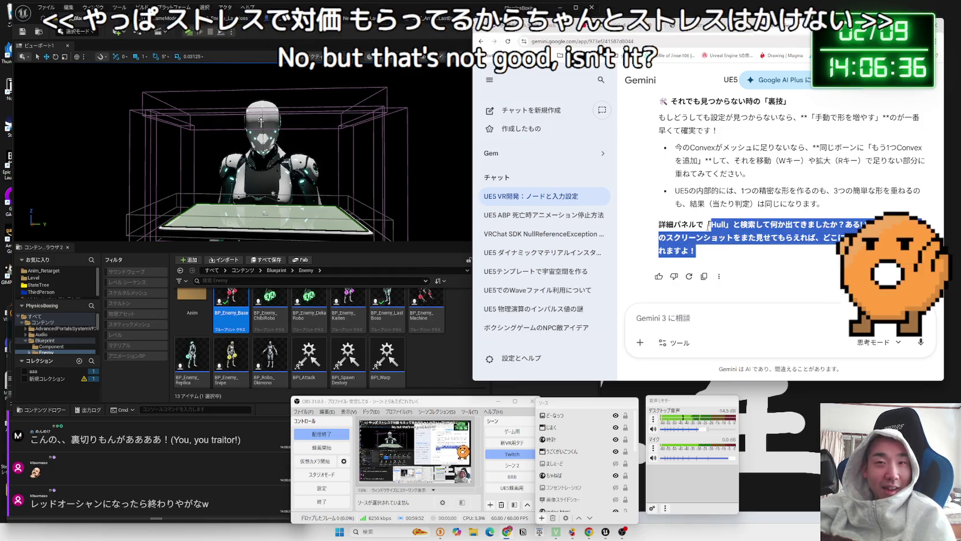
{"action": "left_click", "coordinate": [734, 258]}
{"action": "mouse_move", "coordinate": [658, 118]}
{"action": "left_mouse_down"}
{"action": "mouse_move", "coordinate": [696, 254]}
{"action": "mouse_move", "coordinate": [659, 124]}
{"action": "mouse_move", "coordinate": [711, 266]}
{"action": "mouse_move", "coordinate": [722, 260]}
{"action": "left_mouse_up"}
{"action": "left_click", "coordinate": [725, 257]}
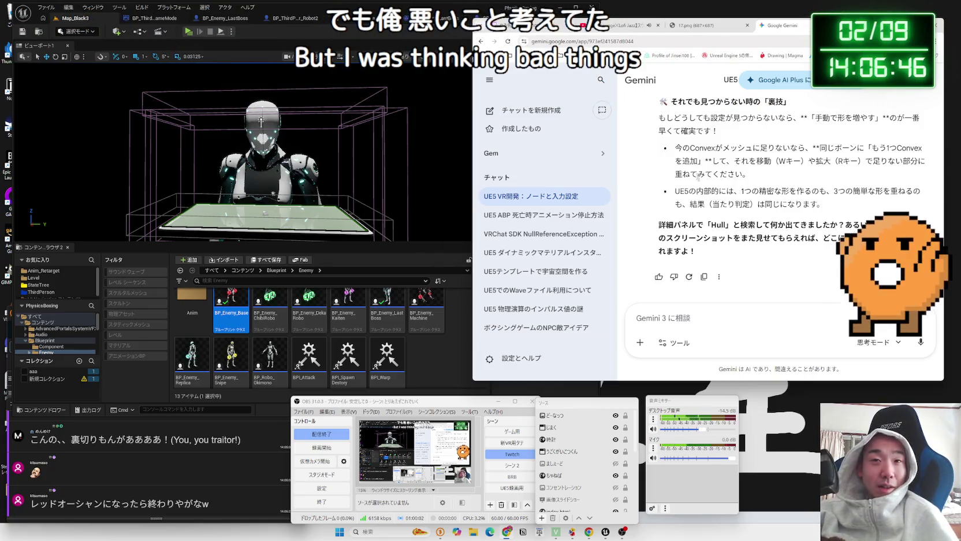
{"action": "left_click_drag", "start_coordinate": [726, 251], "coordinate": [664, 220]}
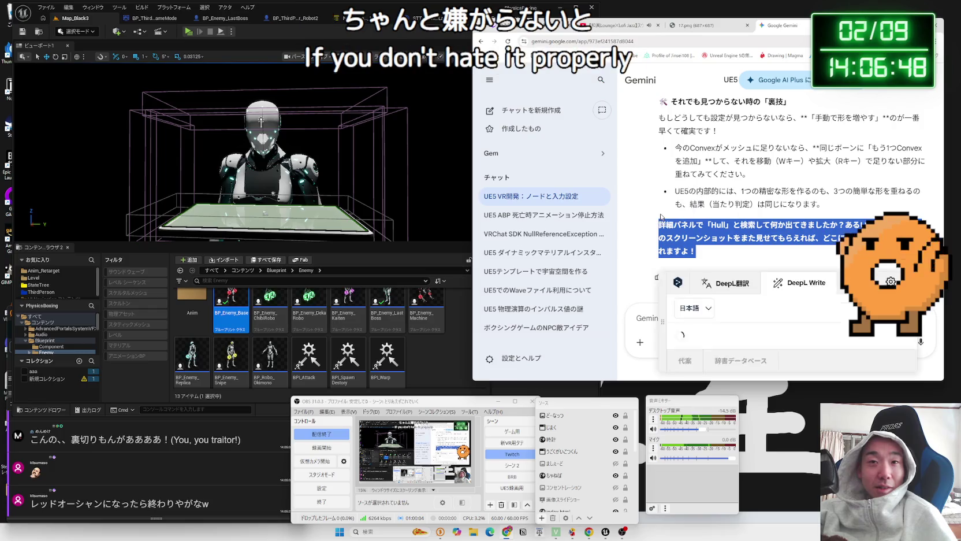
{"action": "left_click", "coordinate": [728, 251]}
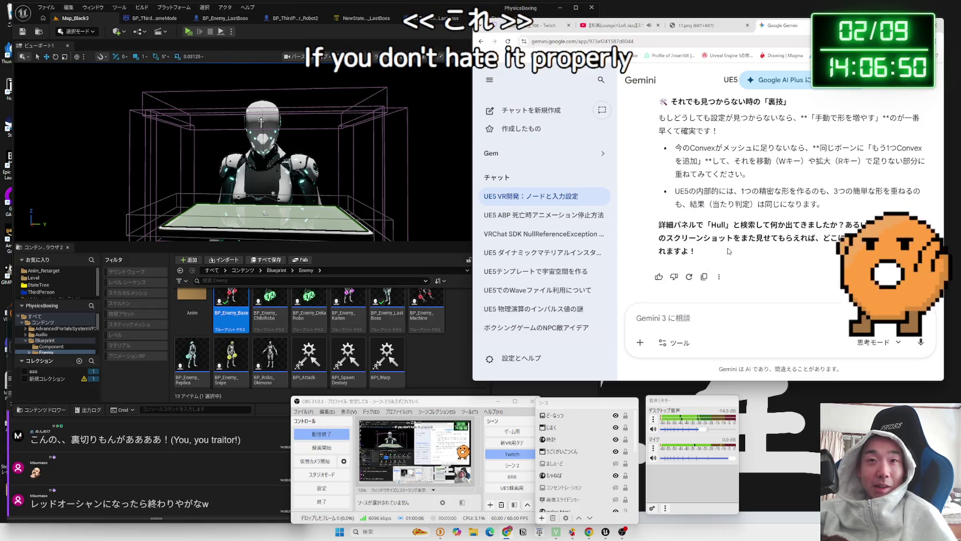
{"action": "scroll", "coordinate": [729, 251], "scroll_direction": "up", "scroll_amount": 2}
{"action": "scroll", "coordinate": [729, 251], "scroll_direction": "down", "scroll_amount": 2}
{"action": "scroll", "coordinate": [742, 254], "scroll_direction": "down", "scroll_amount": 1}
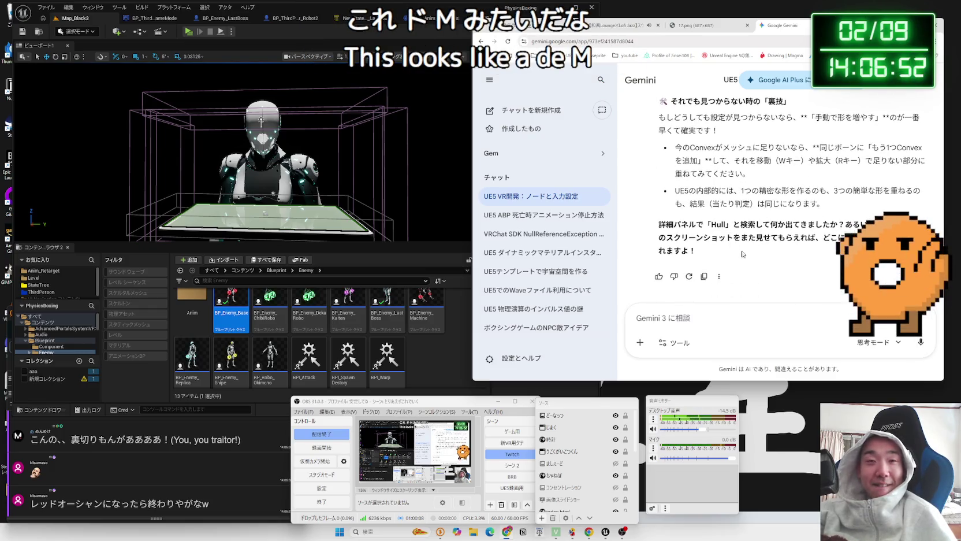
Show the Valentine illustration tab, then reopen BP_Enemy_Base in the Unreal editor
{"action": "left_click", "coordinate": [709, 27]}
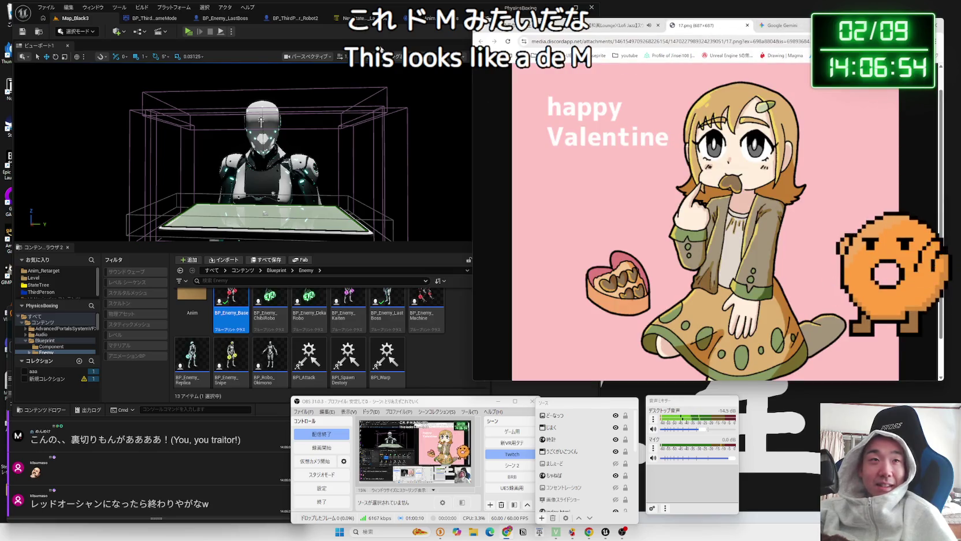
{"action": "left_click", "coordinate": [364, 3]}
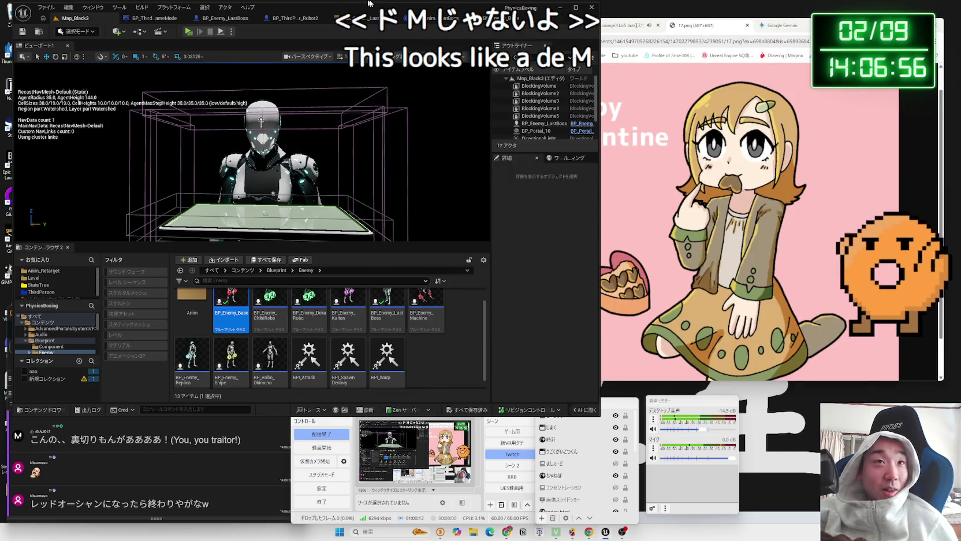
{"action": "double_click", "coordinate": [231, 306]}
Zoom around BP_Enemy_Base's Event CollisionAttack chain to review it
{"action": "scroll", "coordinate": [324, 168], "scroll_direction": "down", "scroll_amount": 6}
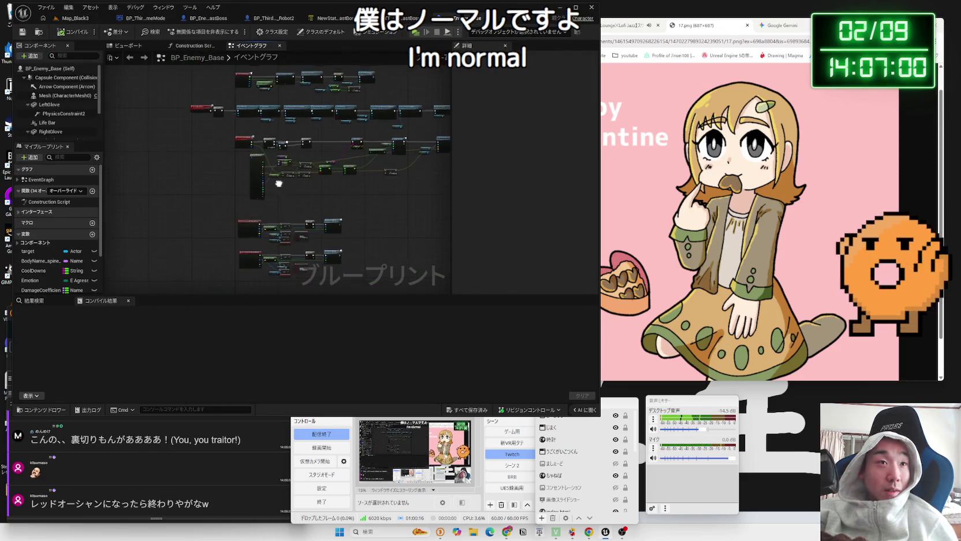
{"action": "scroll", "coordinate": [264, 257], "scroll_direction": "up", "scroll_amount": 5}
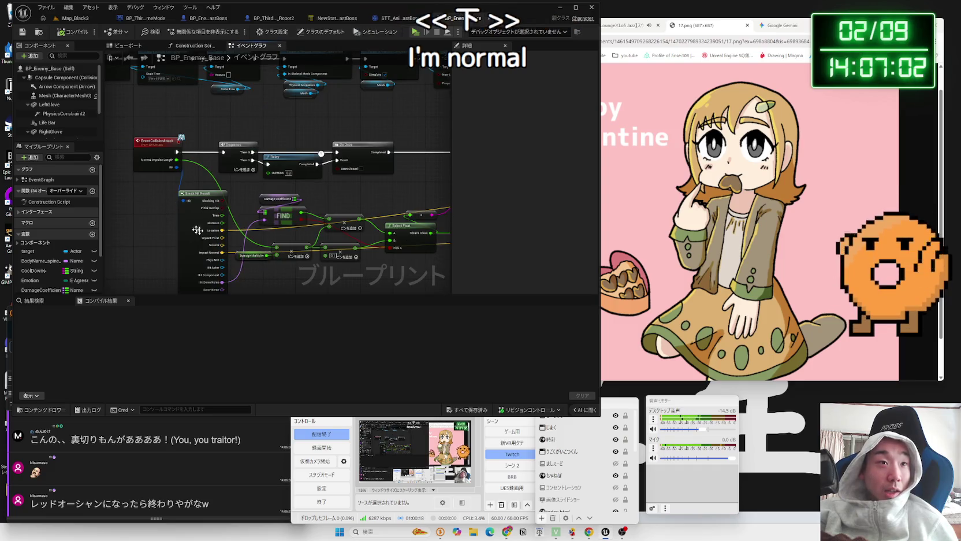
{"action": "scroll", "coordinate": [239, 255], "scroll_direction": "down", "scroll_amount": 4}
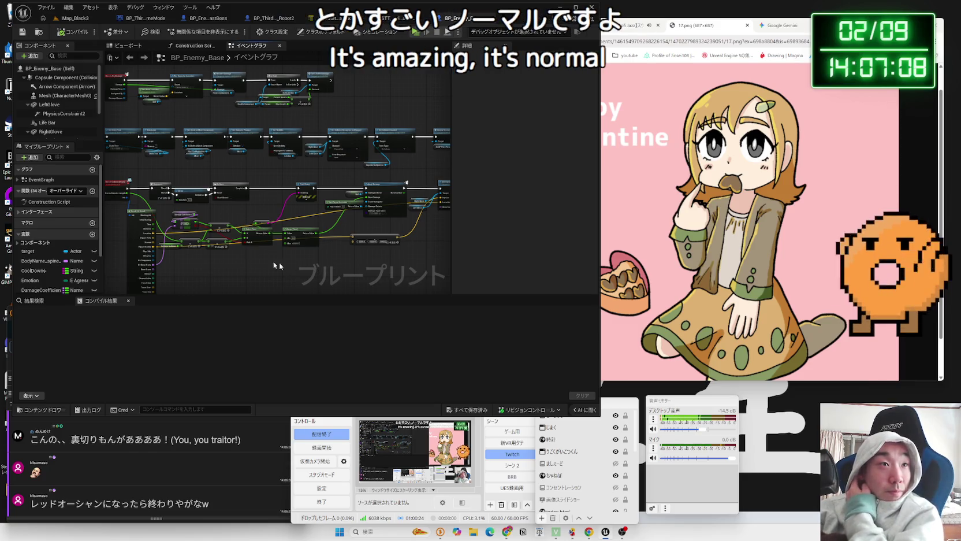
{"action": "scroll", "coordinate": [251, 221], "scroll_direction": "up", "scroll_amount": 4}
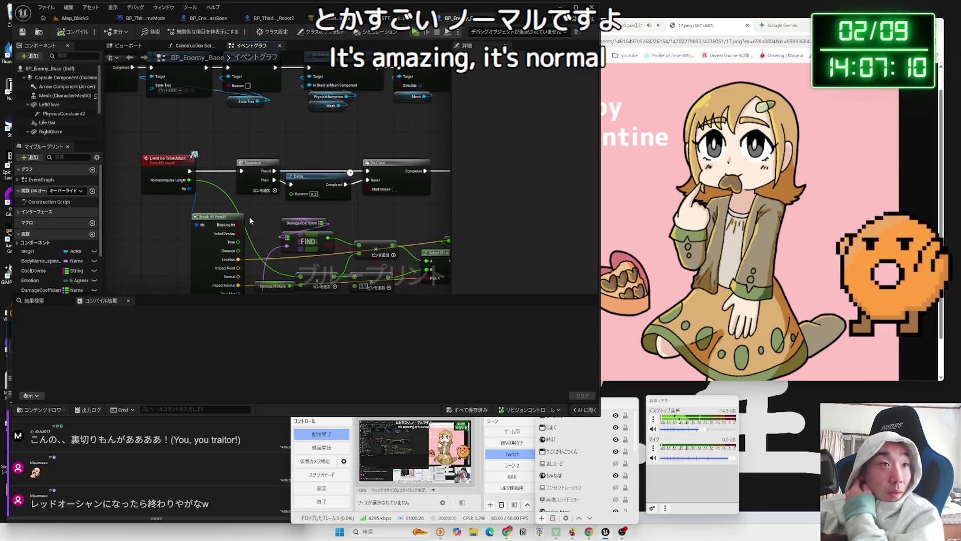
Check the HealthZero and CollisionAttack interface events, then bring up the STT_AnimChange_LastBoss task graph
{"action": "left_click", "coordinate": [124, 185]}
{"action": "left_click", "coordinate": [19, 212]}
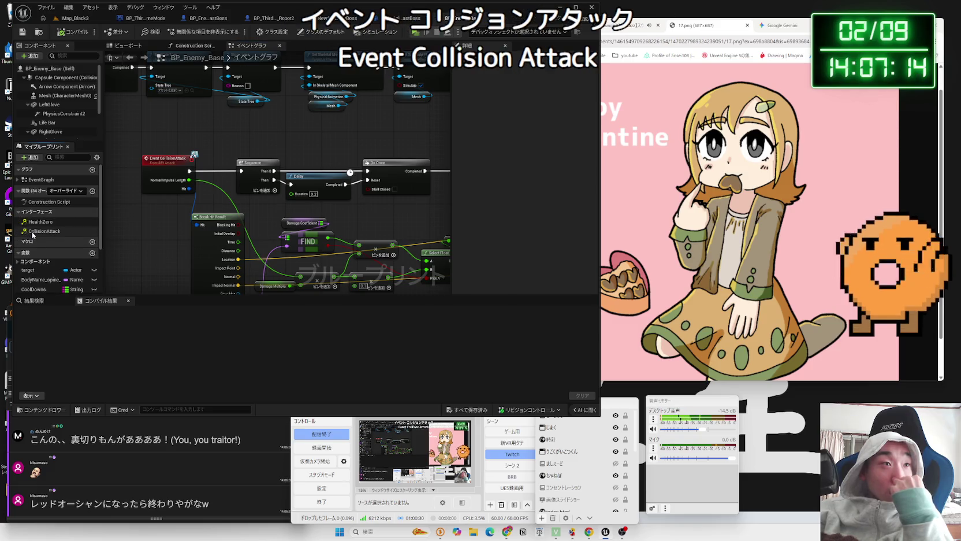
{"action": "left_click", "coordinate": [19, 213]}
{"action": "left_click", "coordinate": [393, 18]}
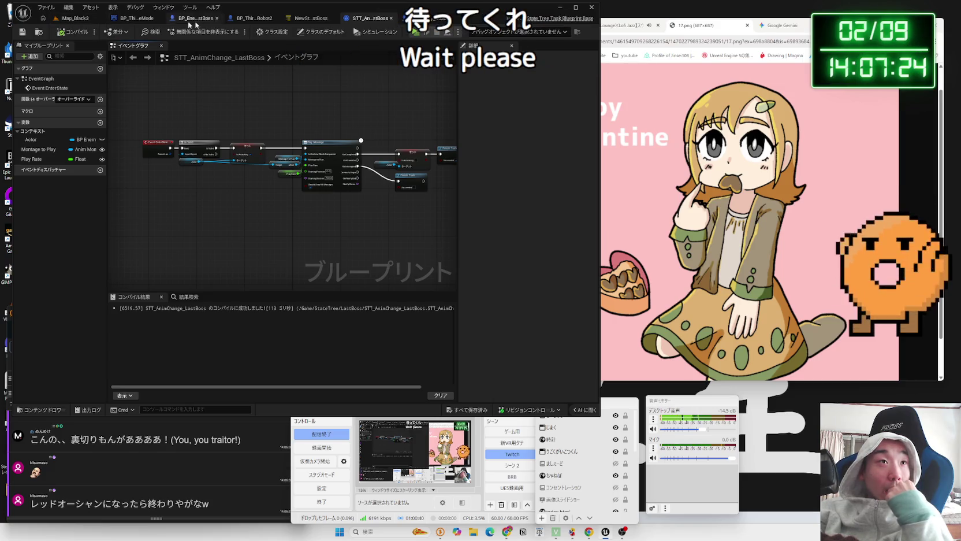
Inspect BP_ThirdPersonCharacter_Robot2's graph, panning to its End Overlap and REMOVE nodes
{"action": "left_click", "coordinate": [254, 18]}
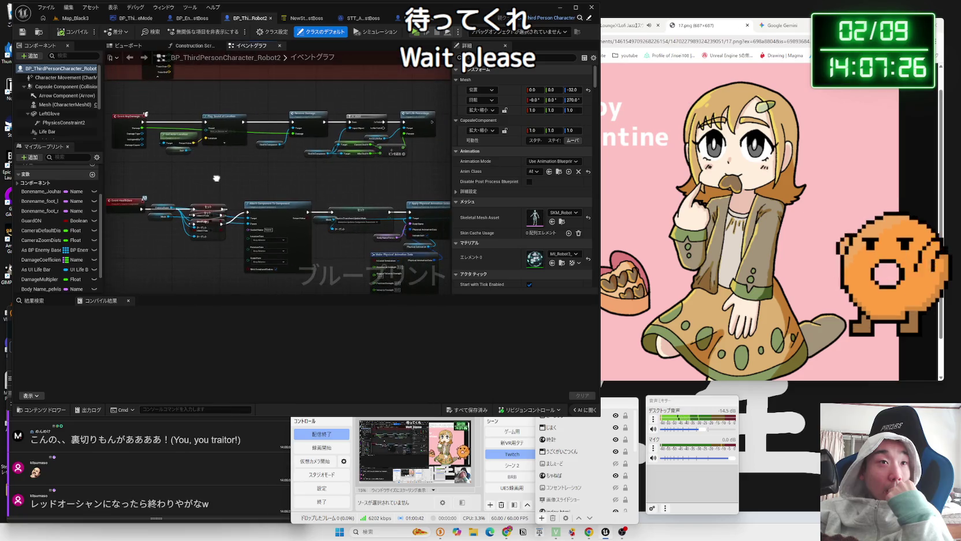
{"action": "scroll", "coordinate": [208, 198], "scroll_direction": "up", "scroll_amount": 3}
{"action": "scroll", "coordinate": [247, 266], "scroll_direction": "up", "scroll_amount": 3}
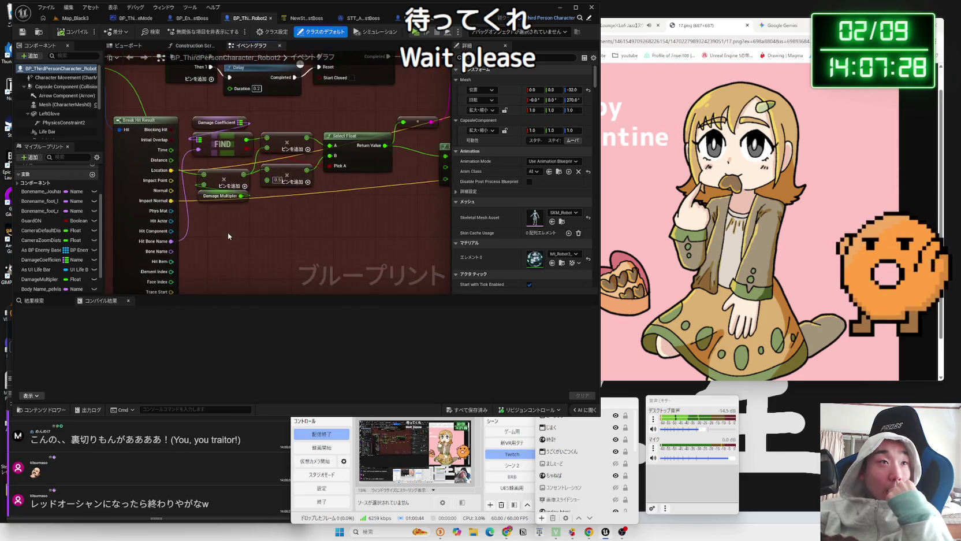
{"action": "scroll", "coordinate": [318, 276], "scroll_direction": "down", "scroll_amount": 4}
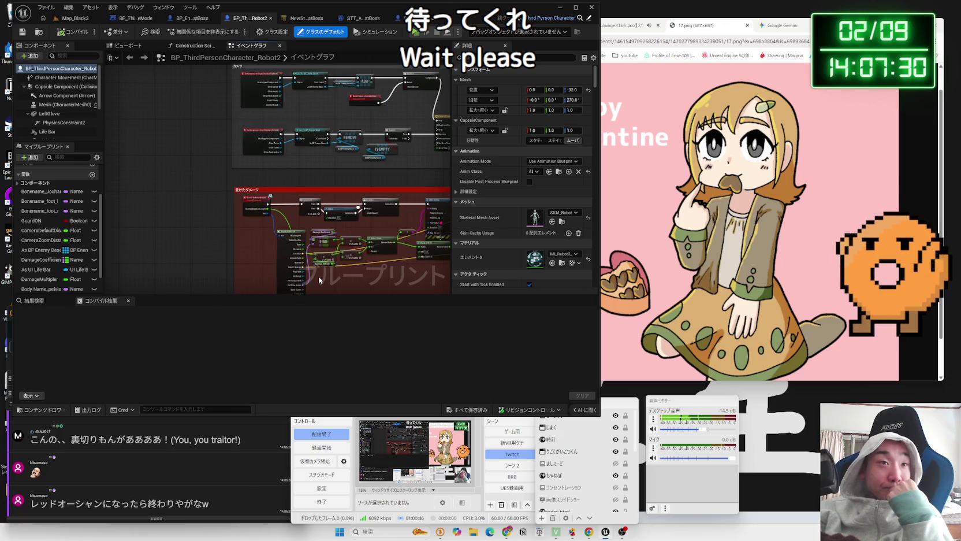
{"action": "scroll", "coordinate": [309, 155], "scroll_direction": "up", "scroll_amount": 4}
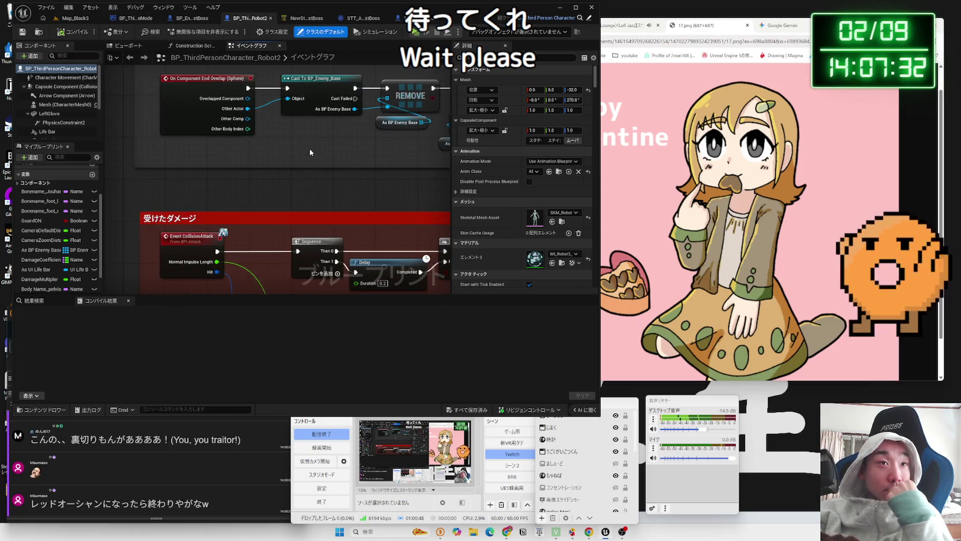
{"action": "scroll", "coordinate": [310, 152], "scroll_direction": "up", "scroll_amount": 1}
{"action": "left_click_drag", "start_coordinate": [310, 153], "coordinate": [261, 257]}
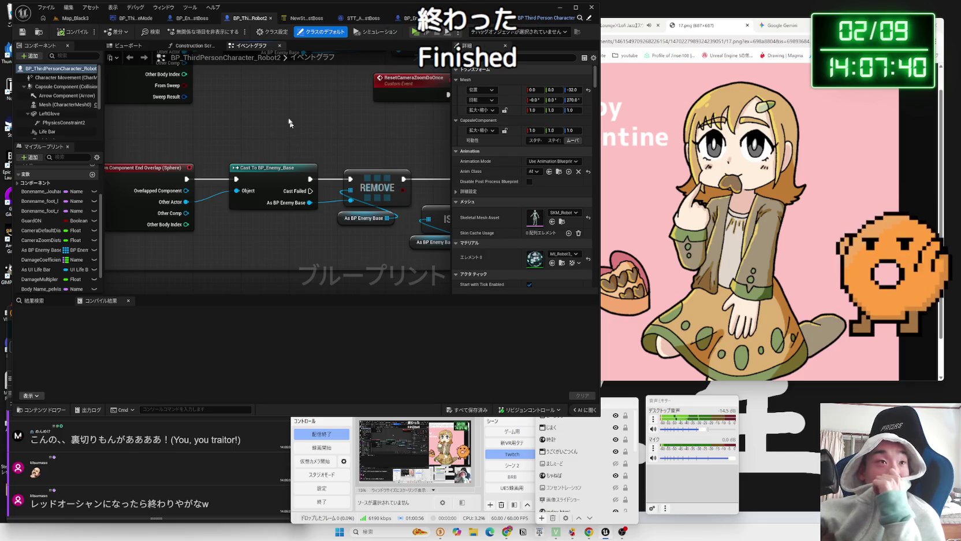
Select Robot2's Cast To BP_Enemy_Base node and pan to the camera overlap nodes
{"action": "left_click", "coordinate": [205, 19]}
{"action": "left_click", "coordinate": [284, 20]}
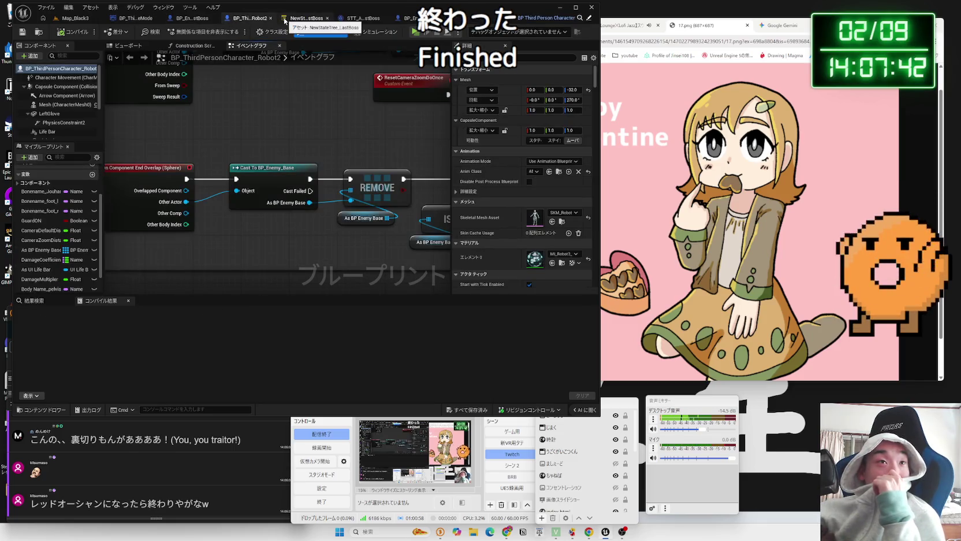
{"action": "left_click", "coordinate": [268, 155]}
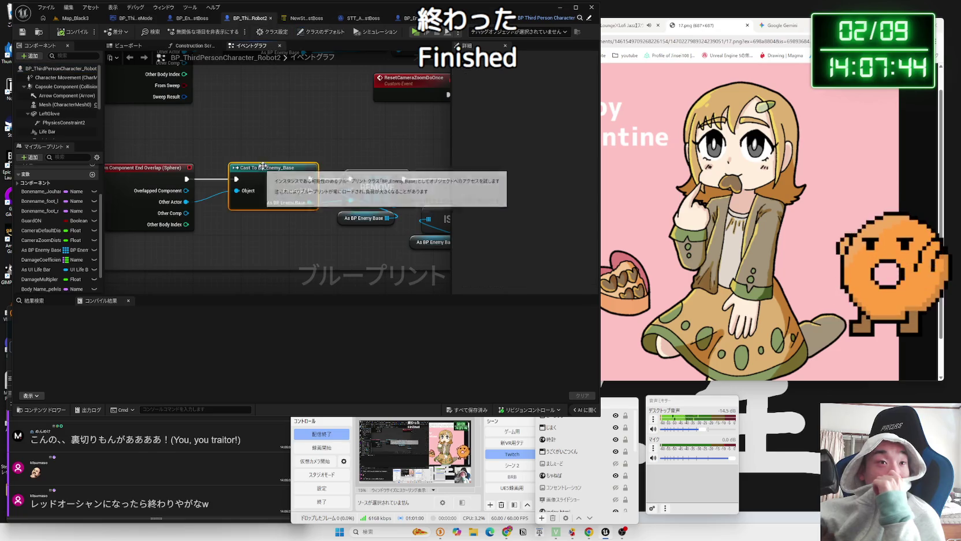
{"action": "left_click", "coordinate": [272, 167]}
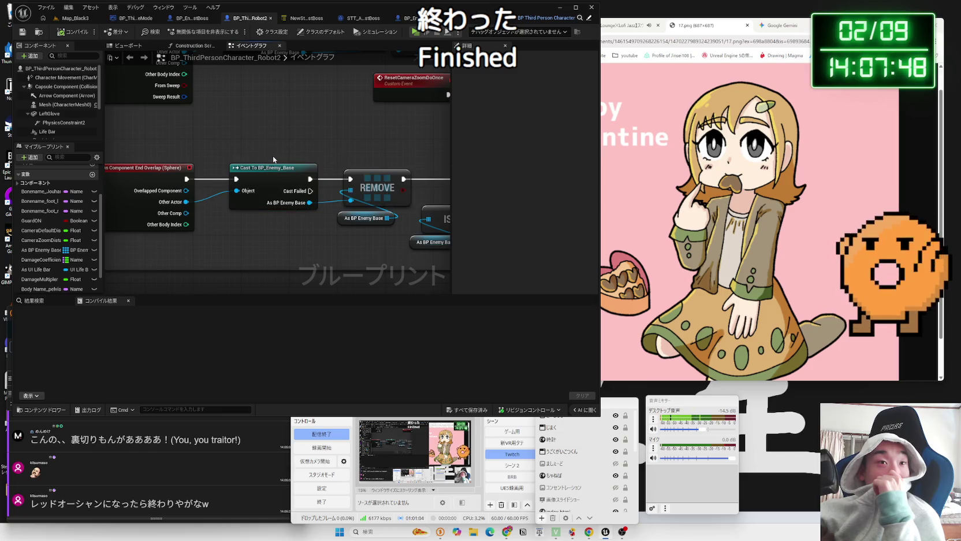
{"action": "scroll", "coordinate": [273, 156], "scroll_direction": "down", "scroll_amount": 3}
{"action": "scroll", "coordinate": [222, 234], "scroll_direction": "down", "scroll_amount": 2}
{"action": "mouse_move", "coordinate": [139, 228]}
{"action": "left_mouse_down"}
{"action": "mouse_move", "coordinate": [124, 228]}
{"action": "mouse_move", "coordinate": [134, 218]}
{"action": "mouse_move", "coordinate": [390, 224]}
{"action": "left_mouse_up"}
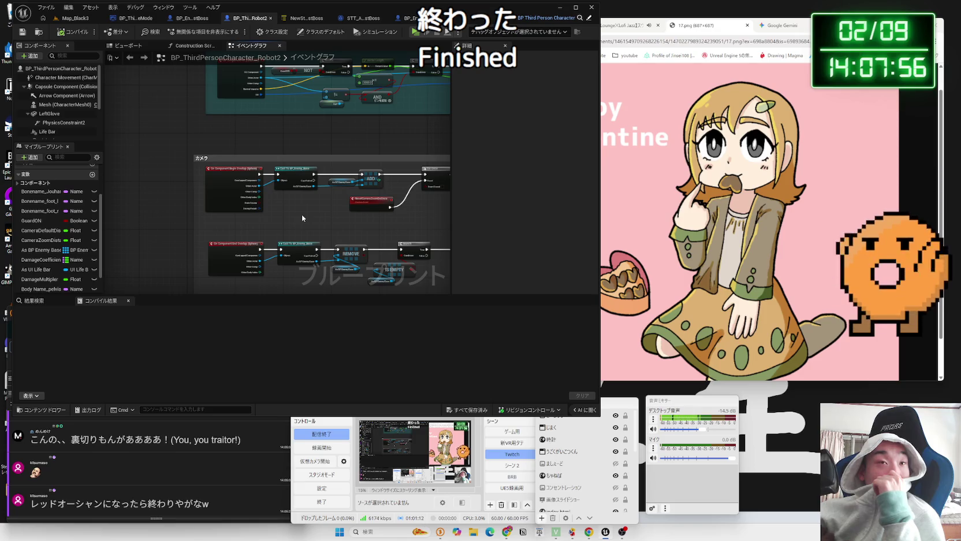
{"action": "left_click", "coordinate": [406, 18]}
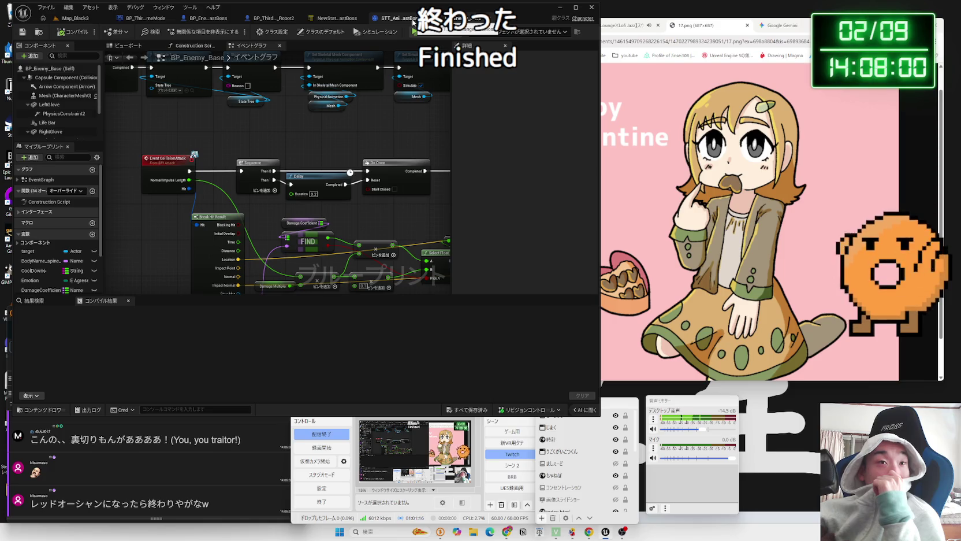
Check the STT task, then select the BP_Enemy_LastBoss robot in the Map_Black3 level
{"action": "left_click", "coordinate": [412, 19]}
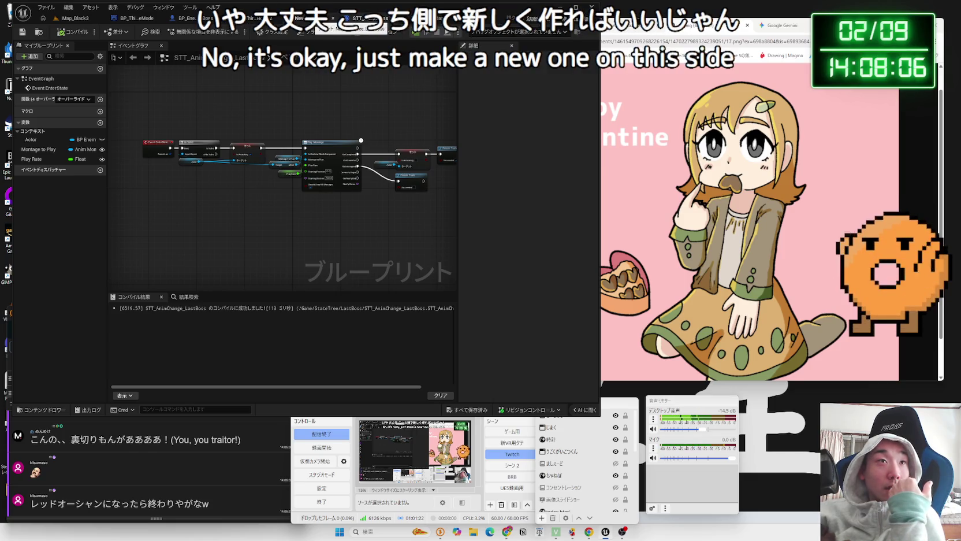
{"action": "left_click", "coordinate": [251, 20]}
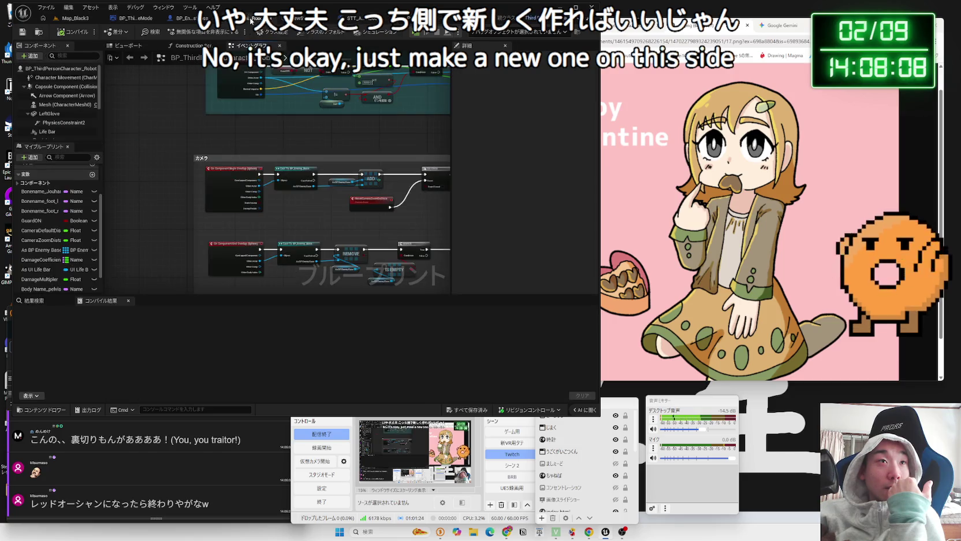
{"action": "left_click", "coordinate": [75, 19]}
{"action": "left_click", "coordinate": [249, 131]}
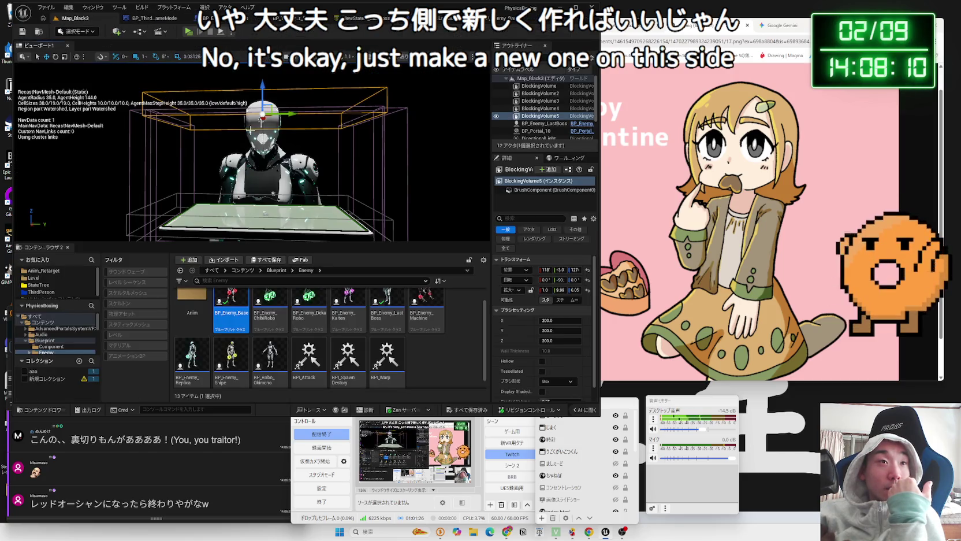
{"action": "left_click", "coordinate": [261, 122]}
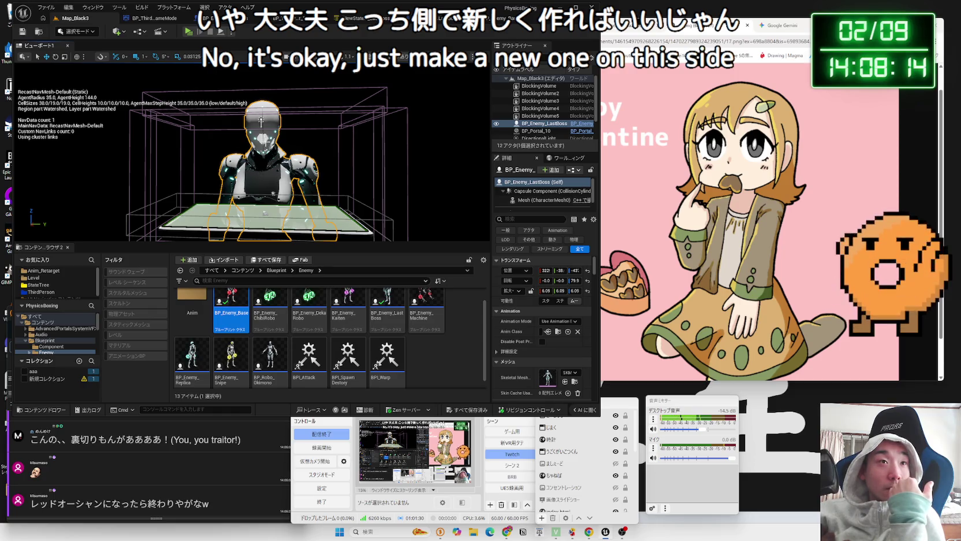
Glance at the STT_AnimChange_LastBoss graph again, then open the BP_Enemy_LastBoss blueprint
{"action": "left_click", "coordinate": [488, 24]}
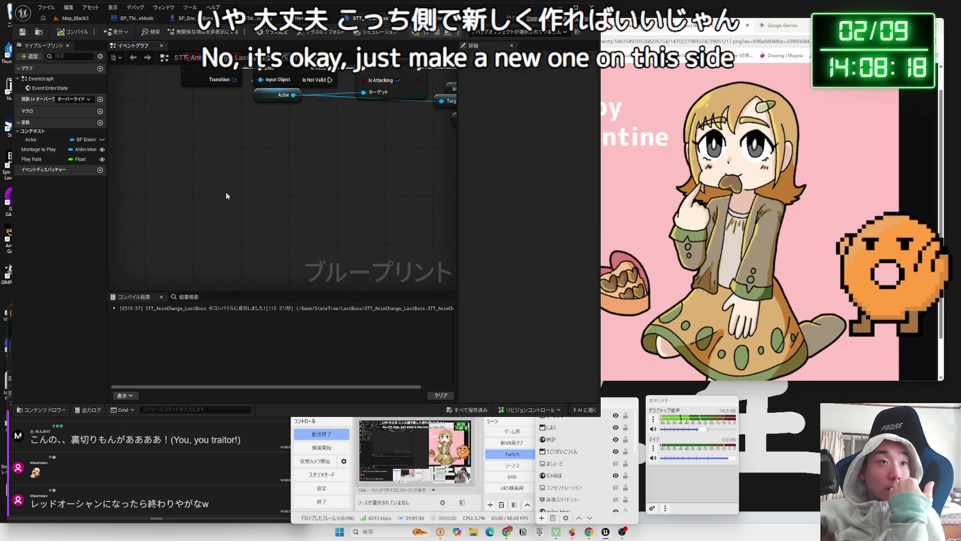
{"action": "left_click_drag", "start_coordinate": [226, 196], "coordinate": [197, 204]}
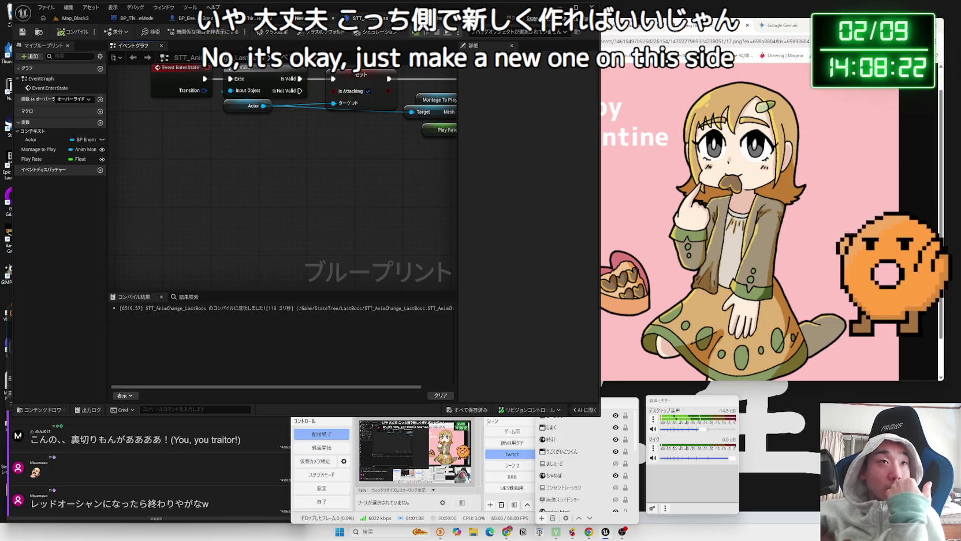
{"action": "left_click", "coordinate": [191, 18]}
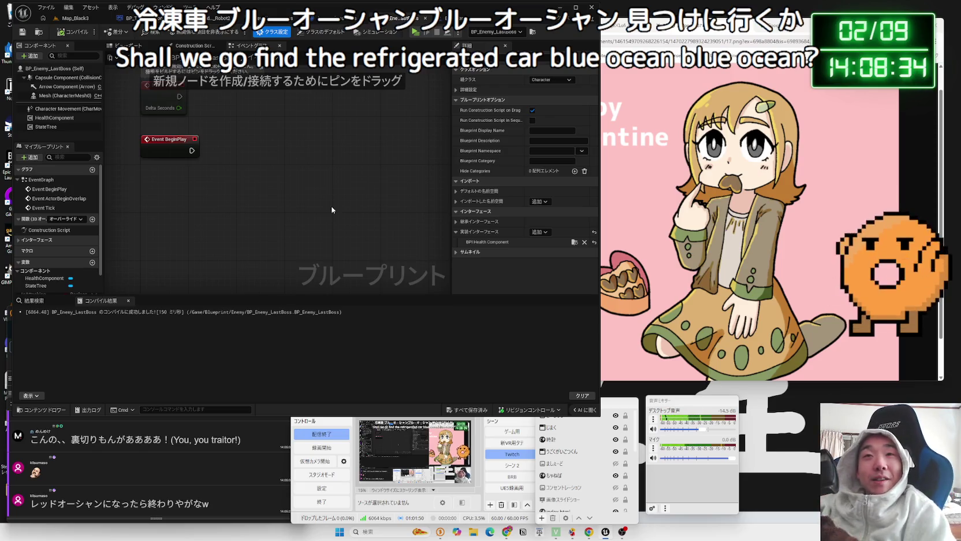
Rearrange the Event BeginPlay and Event ActorBeginOverlap nodes and save BP_Enemy_LastBoss
{"action": "left_click_drag", "start_coordinate": [763, 38], "coordinate": [640, 34]}
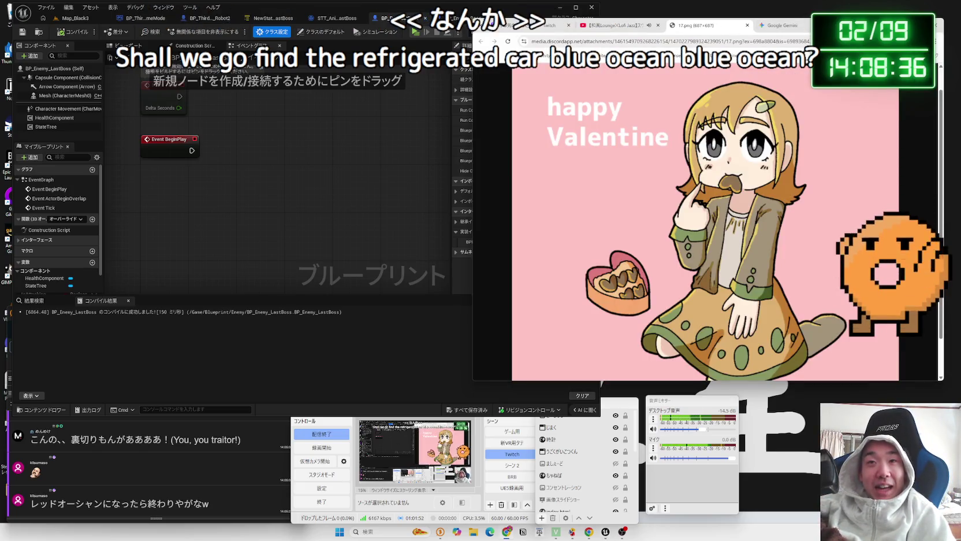
{"action": "mouse_move", "coordinate": [407, 137]}
{"action": "left_mouse_down"}
{"action": "mouse_move", "coordinate": [317, 168]}
{"action": "mouse_move", "coordinate": [337, 157]}
{"action": "mouse_move", "coordinate": [318, 250]}
{"action": "mouse_move", "coordinate": [341, 203]}
{"action": "left_mouse_up"}
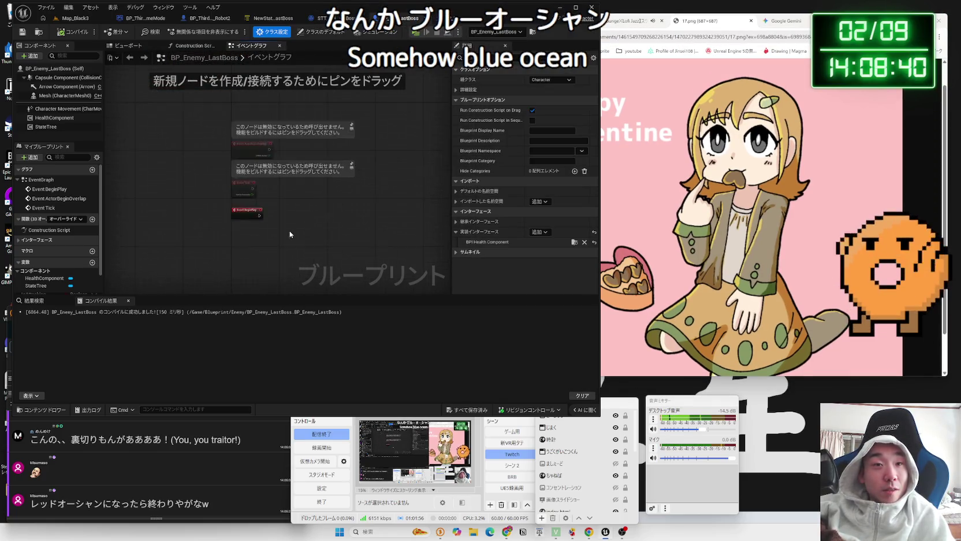
{"action": "mouse_move", "coordinate": [217, 194]}
{"action": "left_mouse_down"}
{"action": "mouse_move", "coordinate": [205, 194]}
{"action": "mouse_move", "coordinate": [254, 212]}
{"action": "mouse_move", "coordinate": [258, 240]}
{"action": "left_mouse_up"}
{"action": "mouse_move", "coordinate": [228, 125]}
{"action": "left_mouse_down"}
{"action": "mouse_move", "coordinate": [199, 137]}
{"action": "mouse_move", "coordinate": [202, 54]}
{"action": "left_mouse_up"}
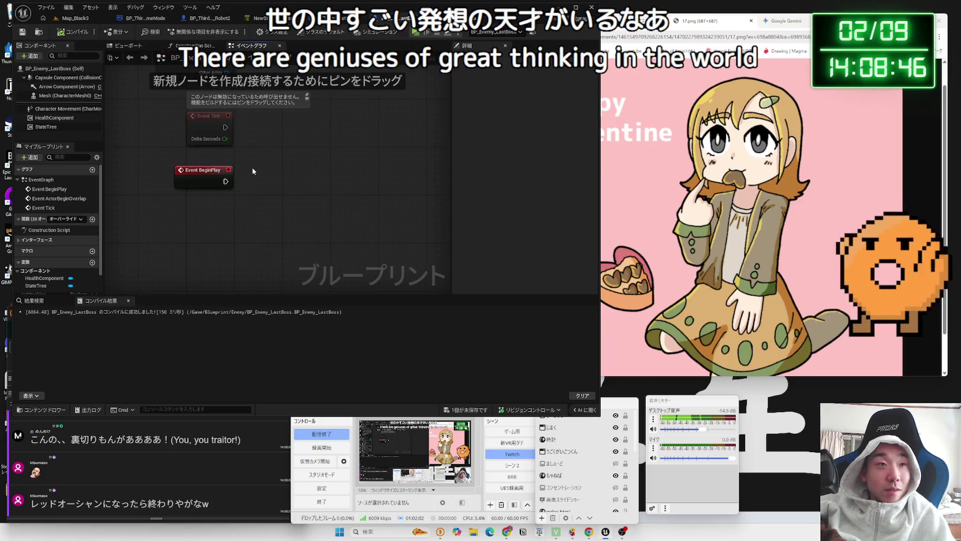
{"action": "left_click_drag", "start_coordinate": [206, 183], "coordinate": [206, 190]}
{"action": "left_click", "coordinate": [230, 189]}
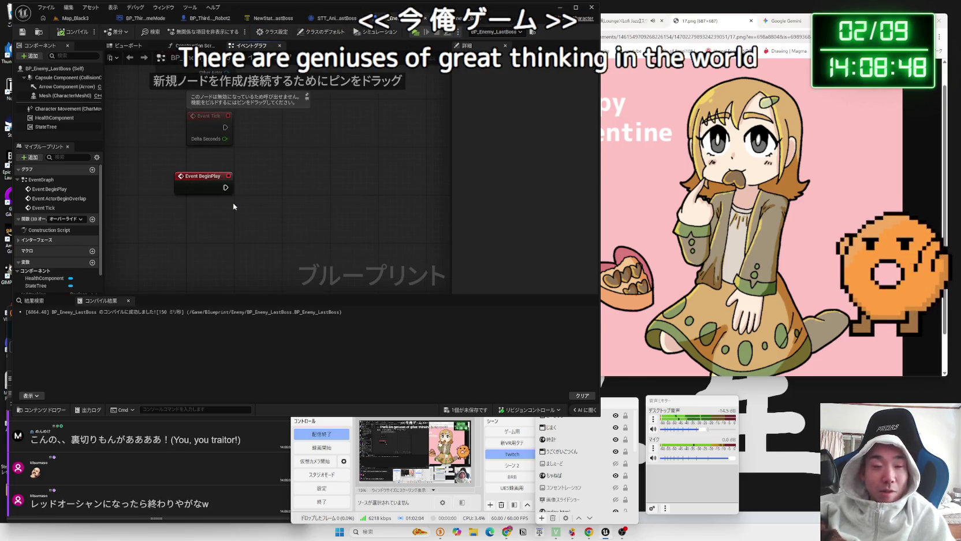
{"action": "left_click", "coordinate": [465, 409]}
{"action": "left_click", "coordinate": [532, 350]}
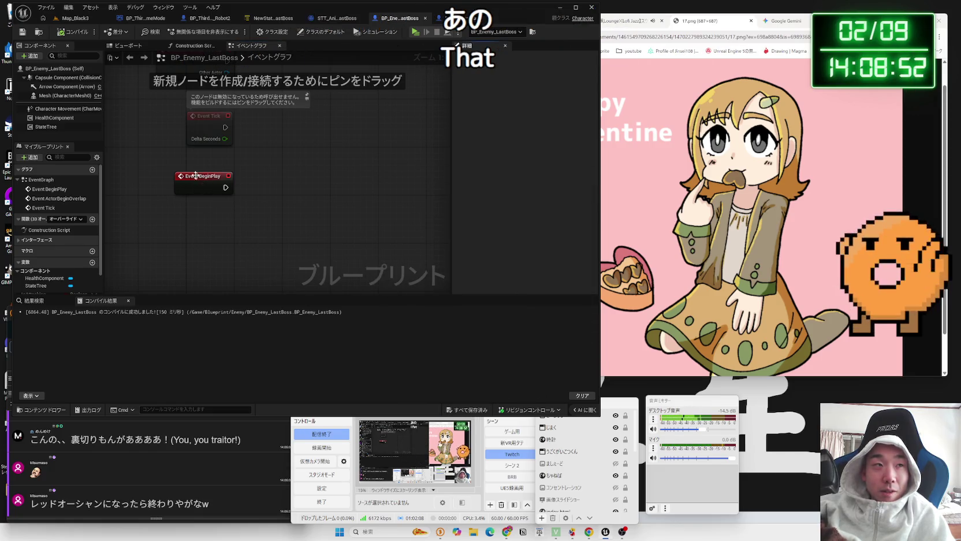
Pan the graph and marquee-select all three event nodes
{"action": "mouse_move", "coordinate": [186, 159]}
{"action": "left_mouse_down"}
{"action": "mouse_move", "coordinate": [206, 235]}
{"action": "mouse_move", "coordinate": [237, 259]}
{"action": "mouse_move", "coordinate": [216, 205]}
{"action": "mouse_move", "coordinate": [251, 267]}
{"action": "mouse_move", "coordinate": [265, 263]}
{"action": "mouse_move", "coordinate": [180, 145]}
{"action": "mouse_move", "coordinate": [235, 294]}
{"action": "left_mouse_up"}
{"action": "scroll", "coordinate": [180, 149], "scroll_direction": "down", "scroll_amount": 1}
{"action": "scroll", "coordinate": [190, 220], "scroll_direction": "down", "scroll_amount": 1}
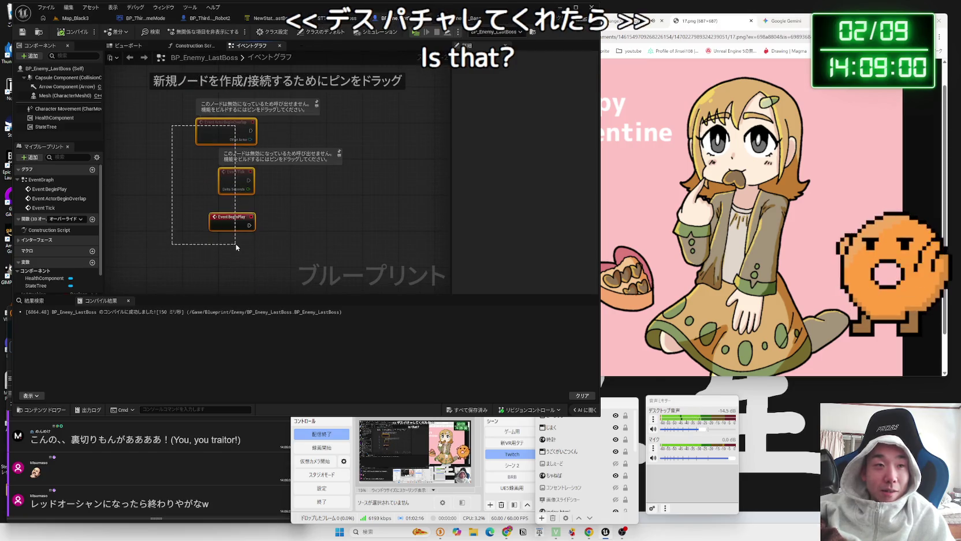
{"action": "left_click", "coordinate": [177, 116]}
{"action": "mouse_move", "coordinate": [177, 112]}
{"action": "left_mouse_down"}
{"action": "mouse_move", "coordinate": [231, 236]}
{"action": "mouse_move", "coordinate": [172, 118]}
{"action": "mouse_move", "coordinate": [227, 247]}
{"action": "mouse_move", "coordinate": [243, 253]}
{"action": "mouse_move", "coordinate": [172, 124]}
{"action": "mouse_move", "coordinate": [230, 249]}
{"action": "left_mouse_up"}
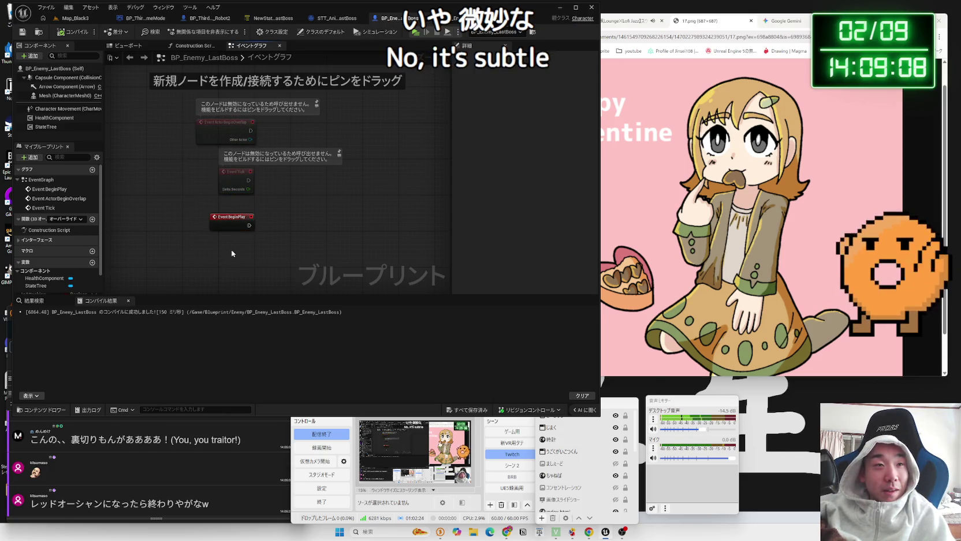
{"action": "scroll", "coordinate": [231, 250], "scroll_direction": "up", "scroll_amount": 2}
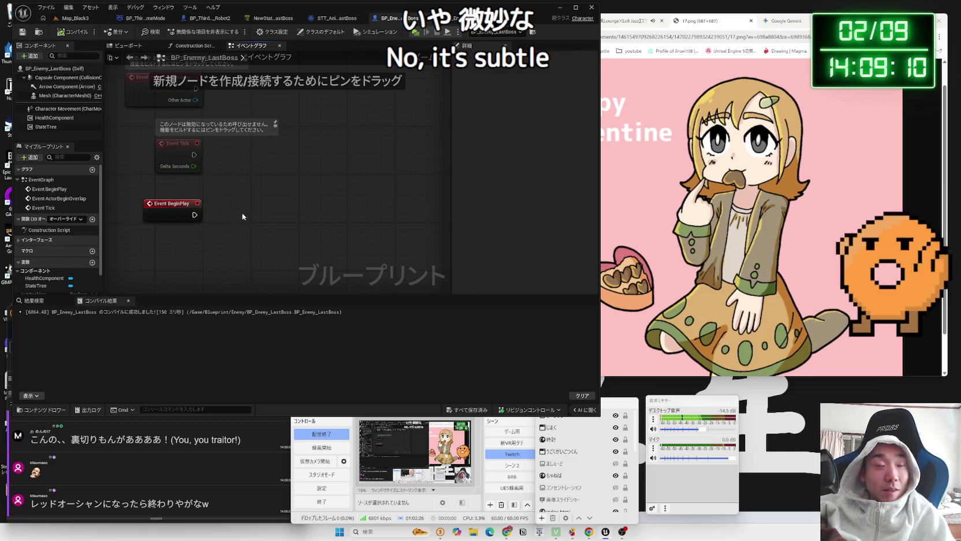
In Map_Black3, select the RecastNavMesh-Default and NavMeshBoundsVolume actors, then clear all selections
{"action": "left_click", "coordinate": [75, 18]}
{"action": "left_click", "coordinate": [336, 231]}
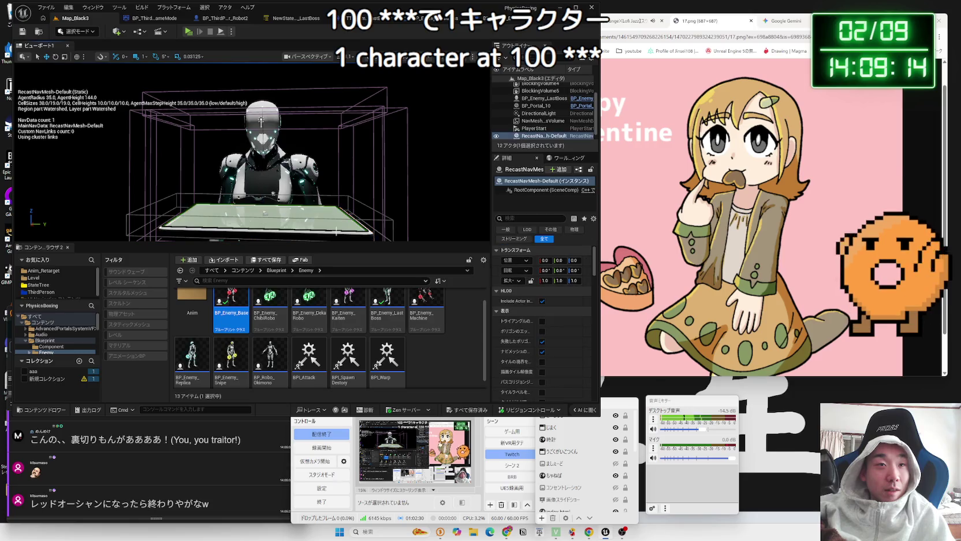
{"action": "left_click", "coordinate": [317, 183]}
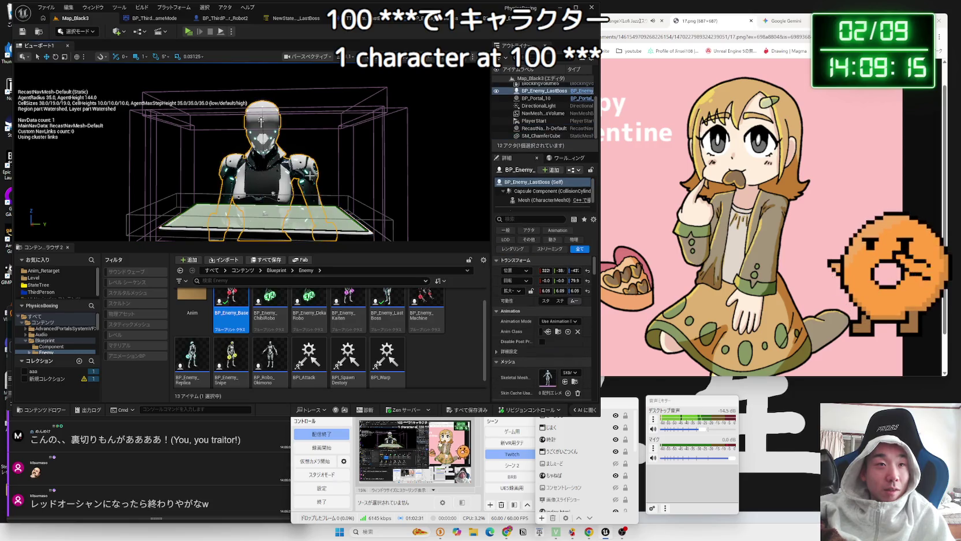
{"action": "left_click", "coordinate": [361, 199]}
{"action": "key", "text": "Escape"}
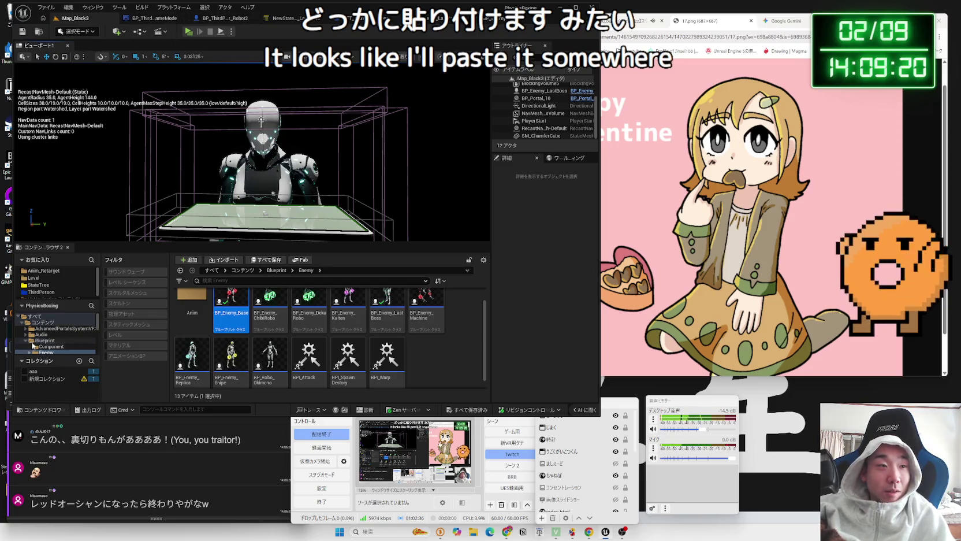
{"action": "scroll", "coordinate": [54, 341], "scroll_direction": "down", "scroll_amount": 2}
{"action": "scroll", "coordinate": [54, 347], "scroll_direction": "up", "scroll_amount": 2}
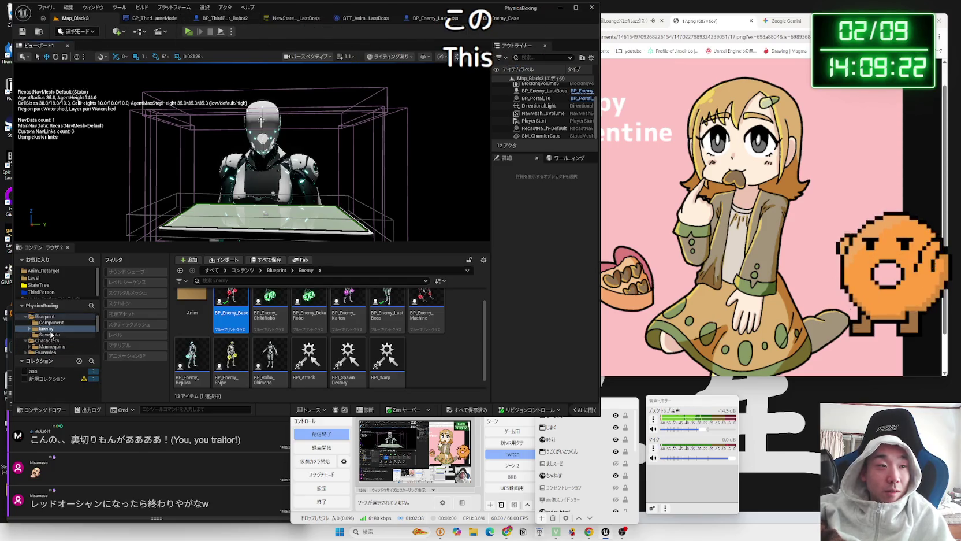
{"action": "left_click", "coordinate": [419, 368]}
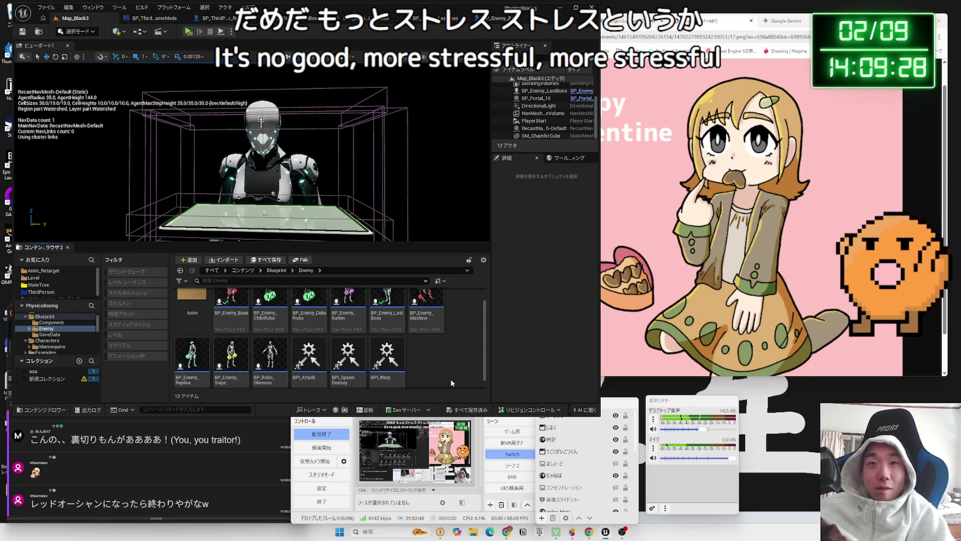
Open BP_Enemy_LastBoss, then inspect BP_Enemy_Base's Delay and CapsuleComponent getter nodes before returning
{"action": "double_click", "coordinate": [387, 309]}
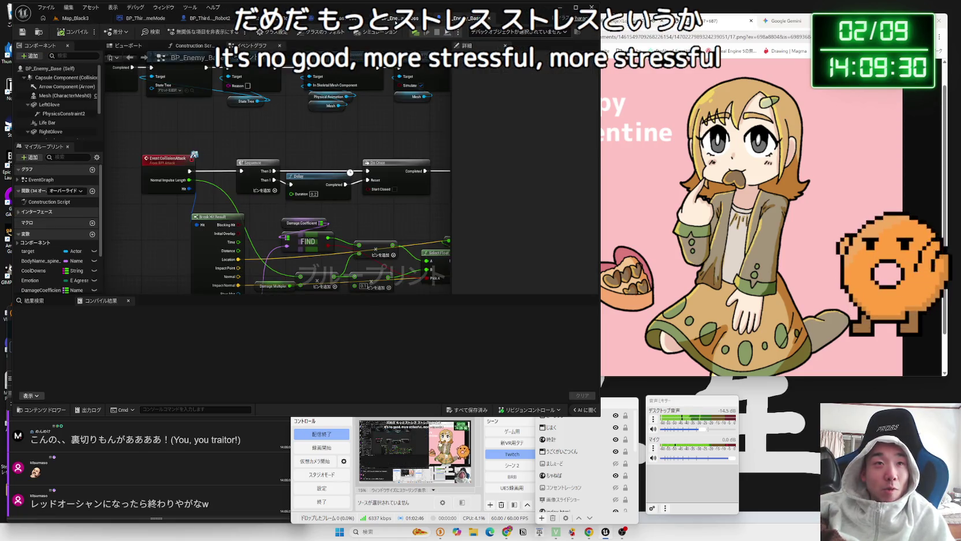
{"action": "left_click", "coordinate": [183, 203]}
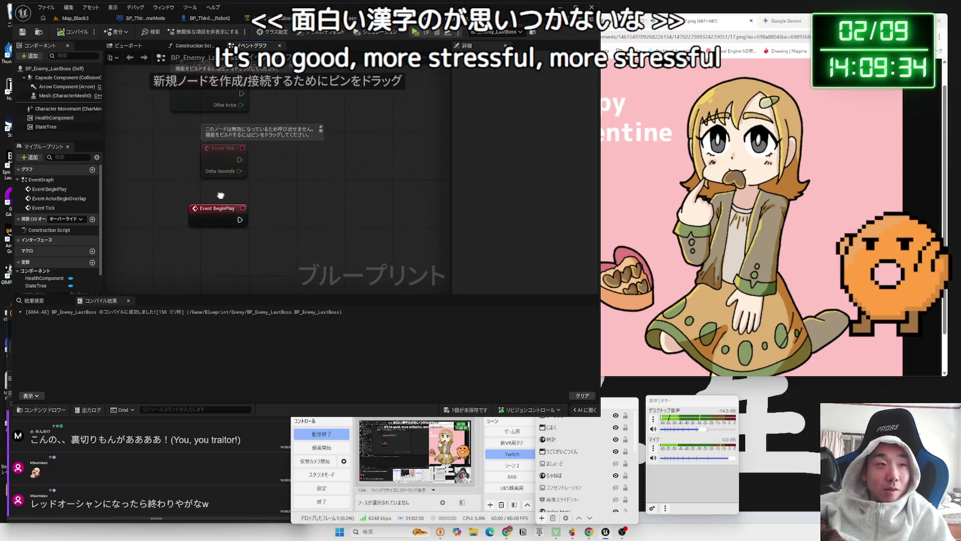
{"action": "left_click", "coordinate": [484, 18]}
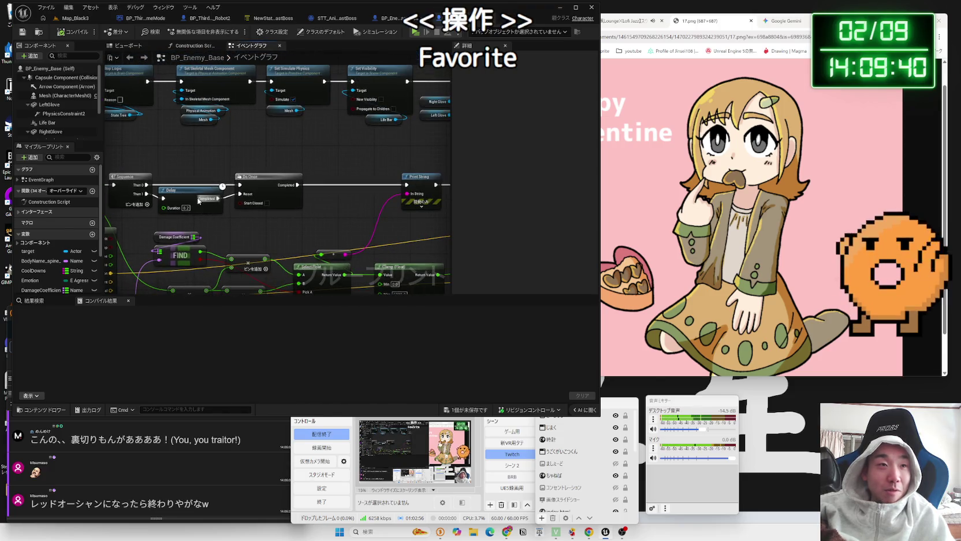
{"action": "left_click", "coordinate": [185, 202]}
{"action": "scroll", "coordinate": [202, 197], "scroll_direction": "down", "scroll_amount": 3}
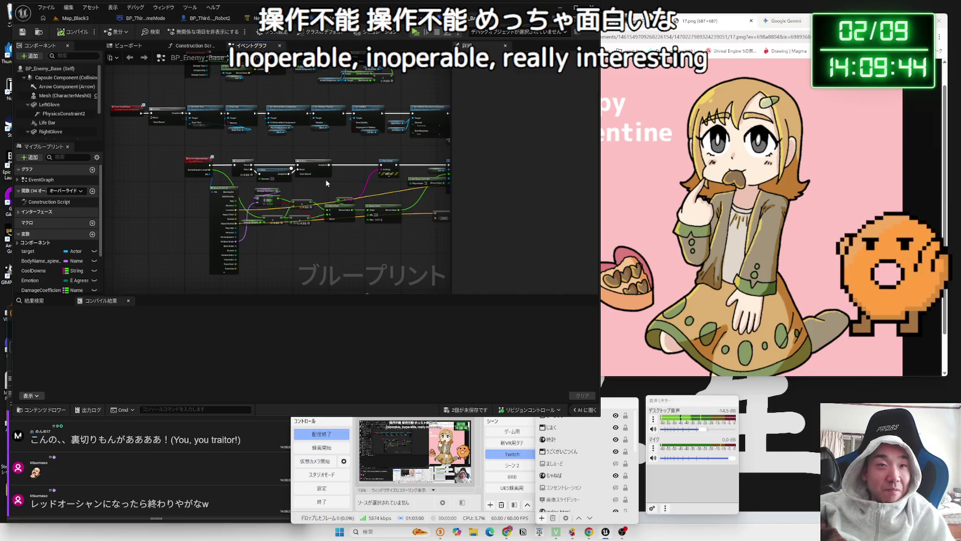
{"action": "left_click", "coordinate": [370, 147]}
{"action": "left_click_drag", "start_coordinate": [370, 146], "coordinate": [372, 144]}
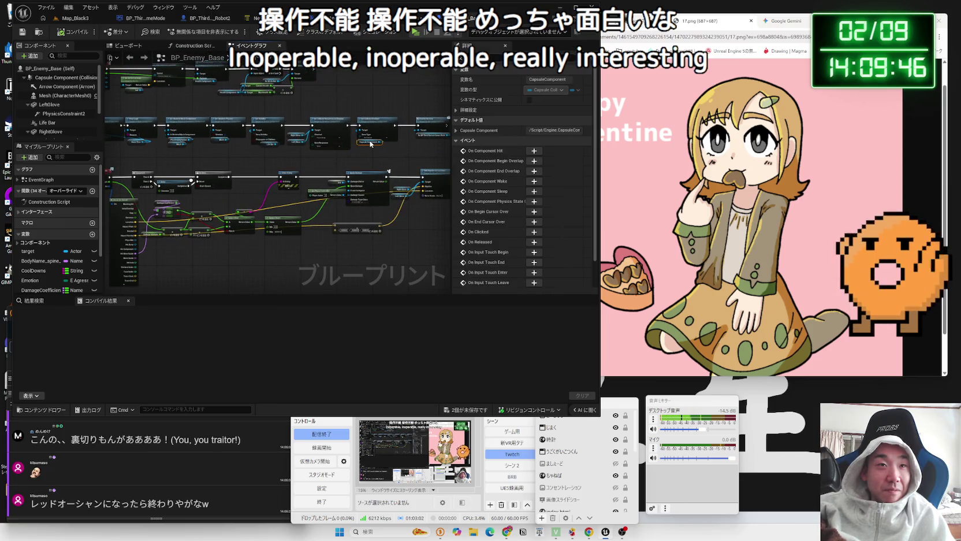
{"action": "left_click", "coordinate": [403, 21]}
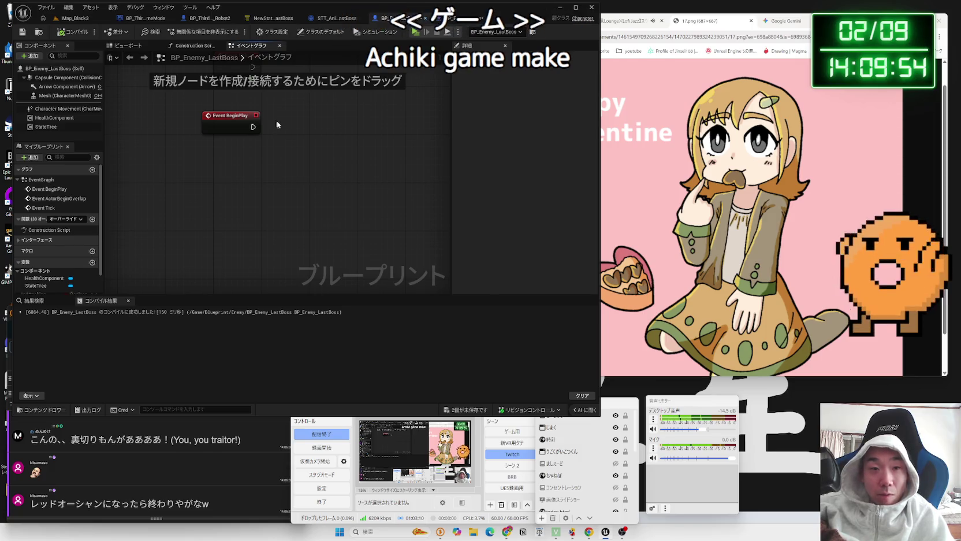
Save both unsaved blueprints from the '2個が未保存です' button
{"action": "left_click", "coordinate": [465, 409]}
{"action": "left_click", "coordinate": [529, 347]}
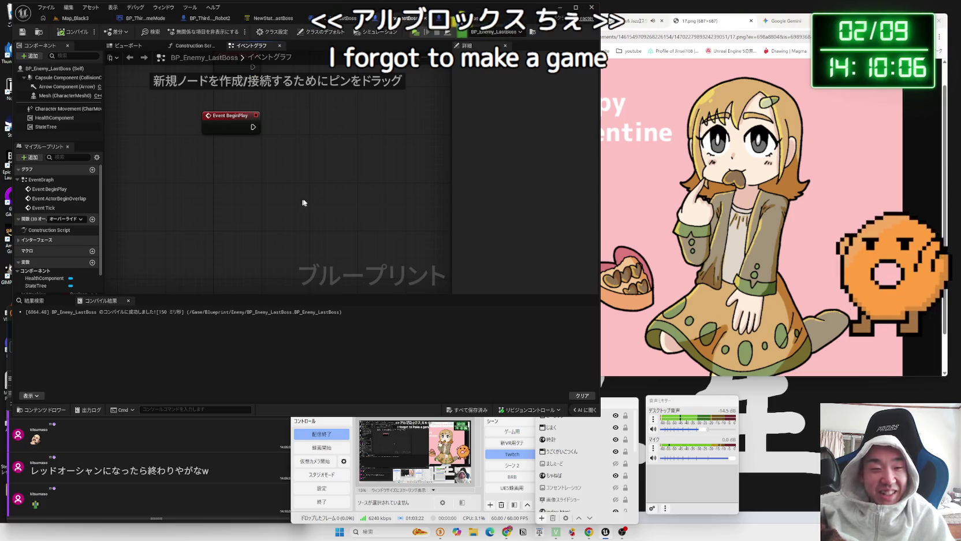
Pan BP_Enemy_LastBoss's graph to show Event Tick, then load new posts on the X feed
{"action": "mouse_move", "coordinate": [303, 156]}
{"action": "left_mouse_down"}
{"action": "mouse_move", "coordinate": [244, 271]}
{"action": "mouse_move", "coordinate": [274, 186]}
{"action": "left_mouse_up"}
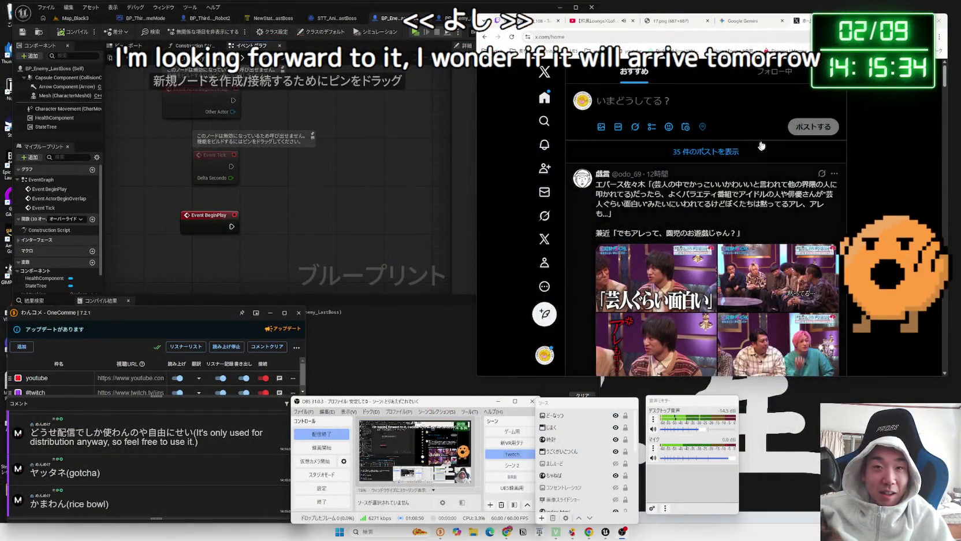
{"action": "left_click", "coordinate": [755, 149]}
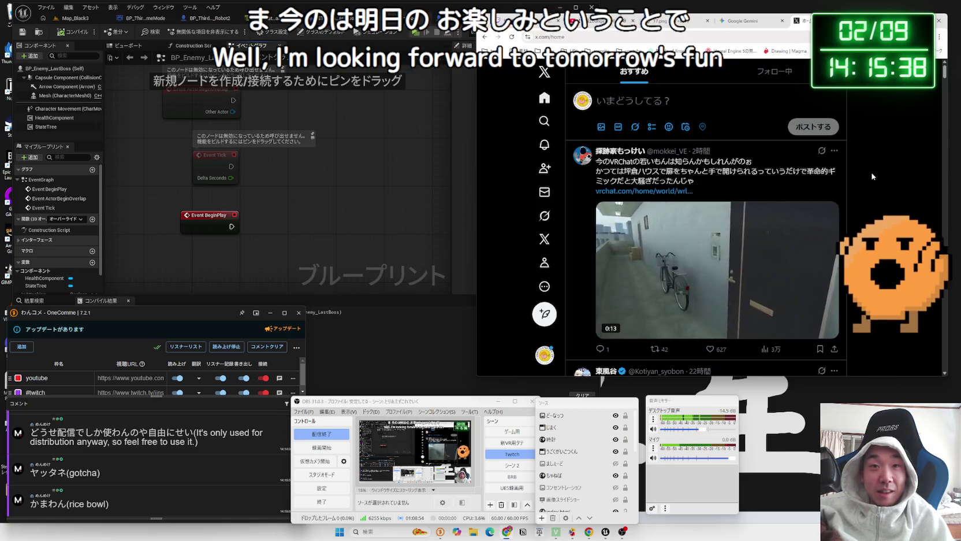
Scroll through the refreshed X timeline, close its tab, and refocus the Unreal Editor
{"action": "scroll", "coordinate": [790, 184], "scroll_direction": "down", "scroll_amount": 3}
{"action": "scroll", "coordinate": [790, 183], "scroll_direction": "down", "scroll_amount": 9}
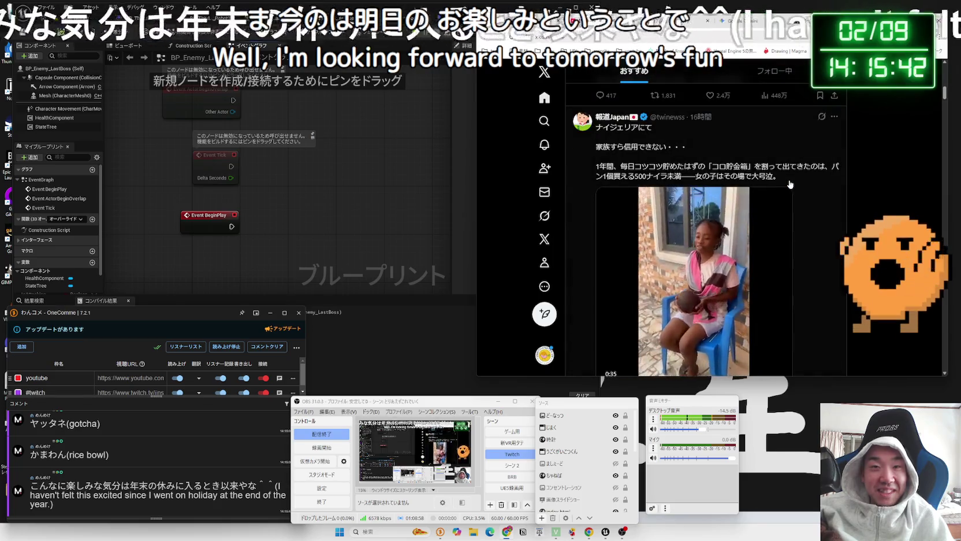
{"action": "scroll", "coordinate": [790, 184], "scroll_direction": "down", "scroll_amount": 3}
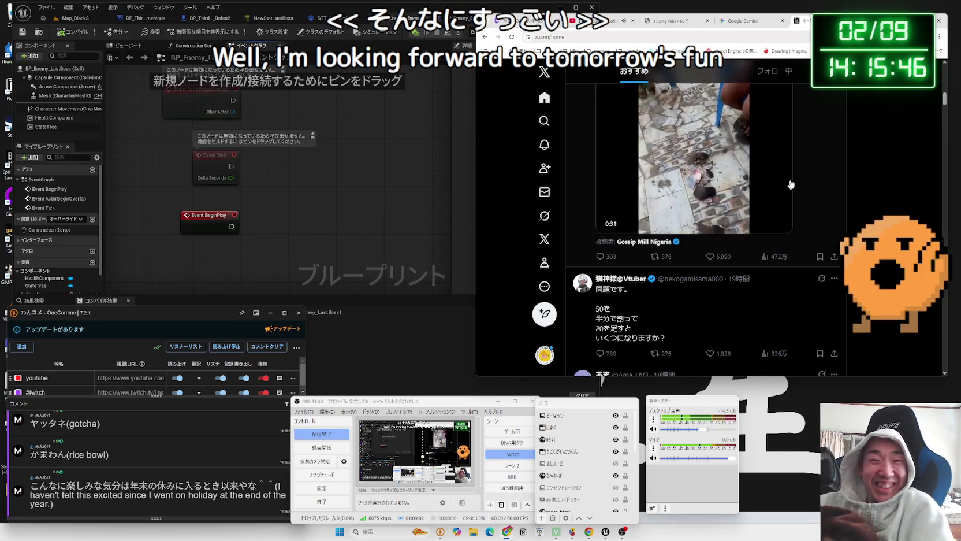
{"action": "scroll", "coordinate": [790, 185], "scroll_direction": "down", "scroll_amount": 10}
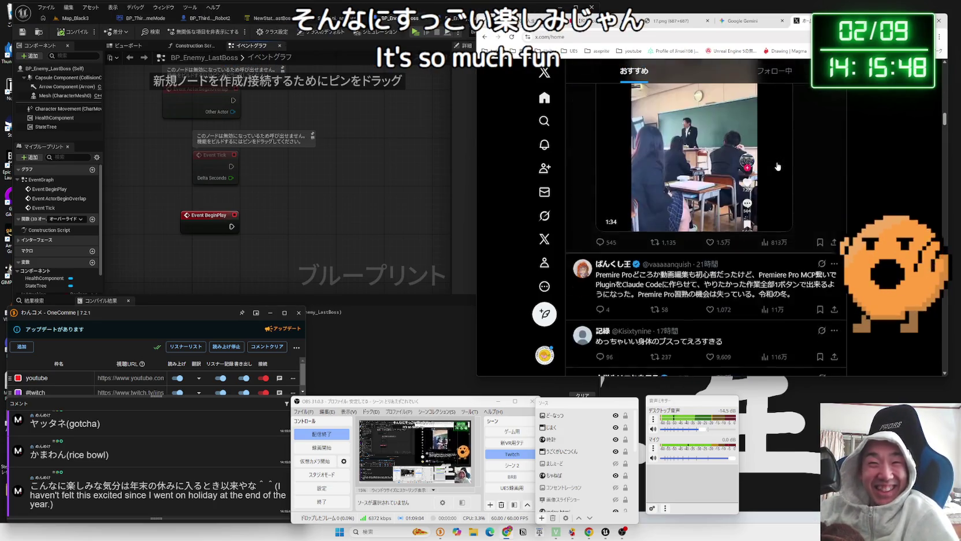
{"action": "scroll", "coordinate": [777, 166], "scroll_direction": "down", "scroll_amount": 10}
{"action": "key", "text": "ctrl+w"}
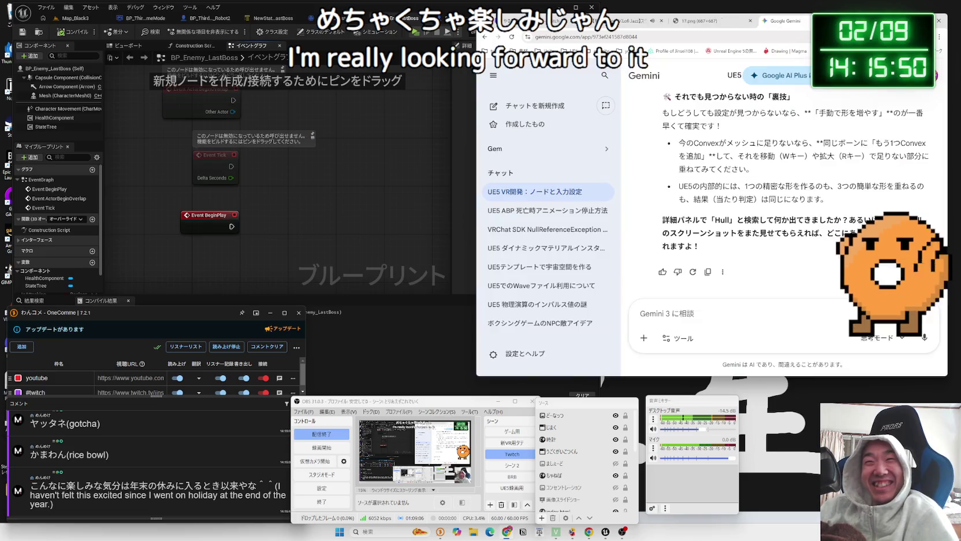
{"action": "left_click", "coordinate": [383, 204]}
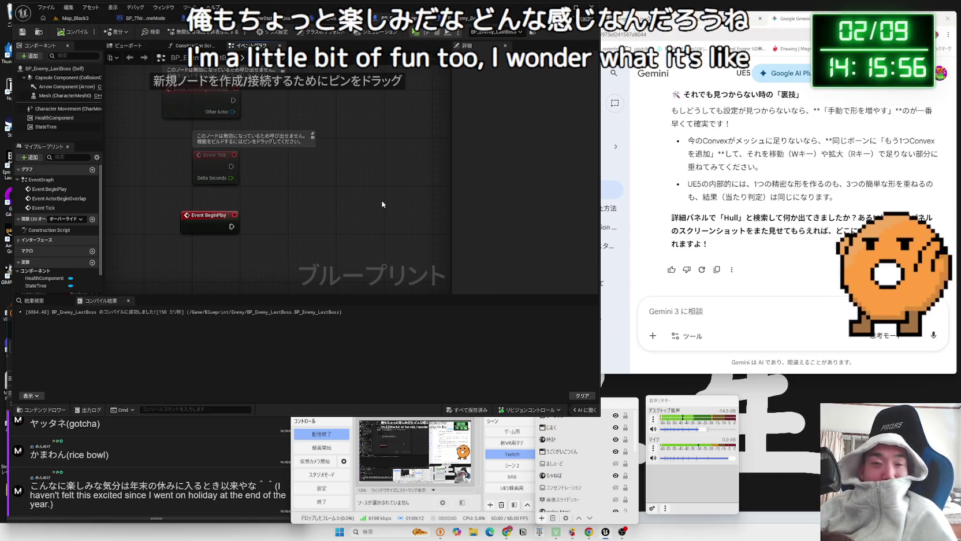
{"action": "left_click_drag", "start_coordinate": [275, 10], "coordinate": [265, 9]}
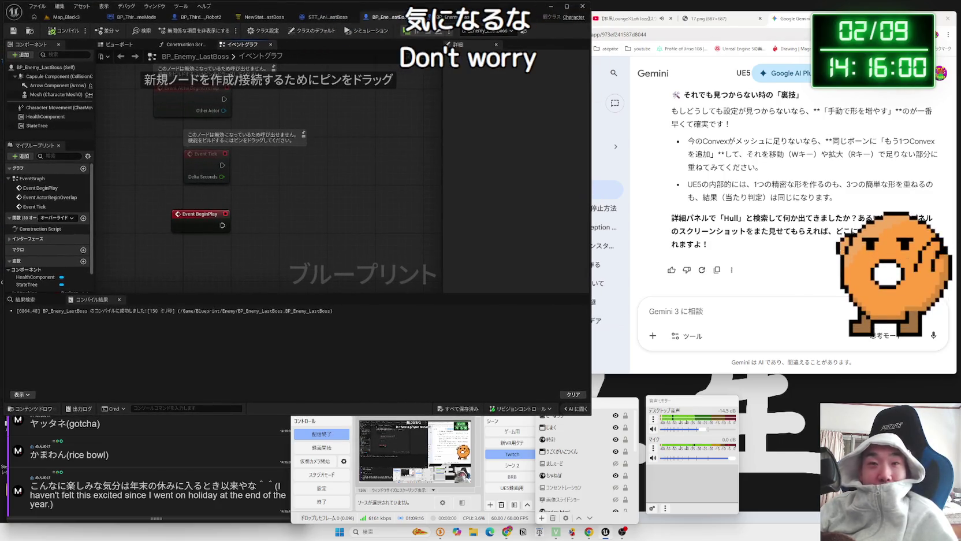
Open X from the browser bookmarks in a new tab
{"action": "left_click", "coordinate": [821, 18]}
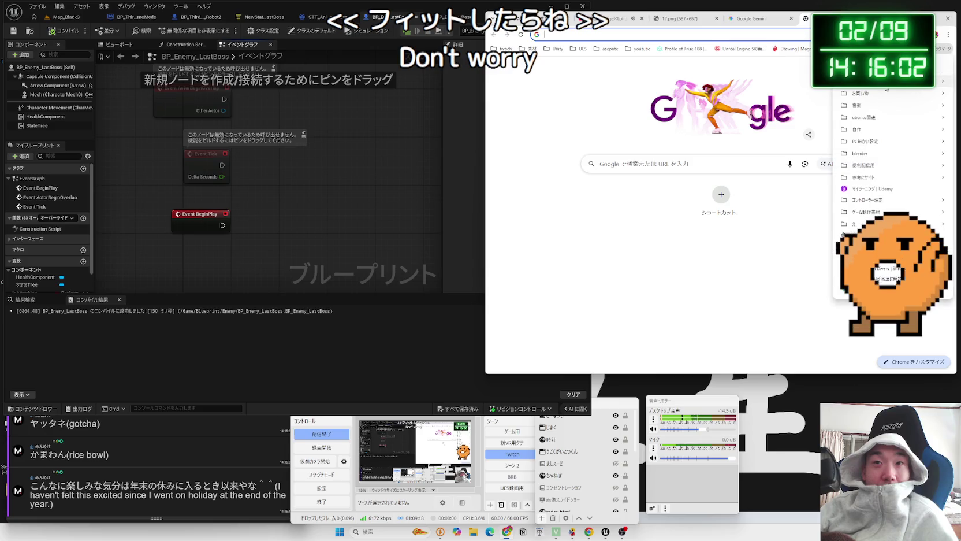
{"action": "mouse_move", "coordinate": [886, 86]}
{"action": "left_click", "coordinate": [753, 113]}
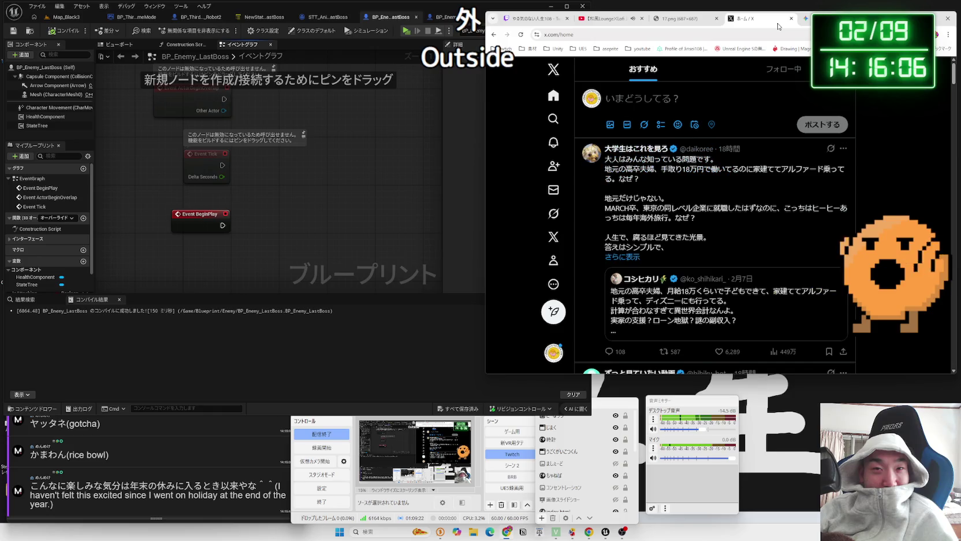
Scroll the X timeline, go back to the Gemini UE5 chat, and refocus the Unreal Editor
{"action": "scroll", "coordinate": [748, 172], "scroll_direction": "down", "scroll_amount": 3}
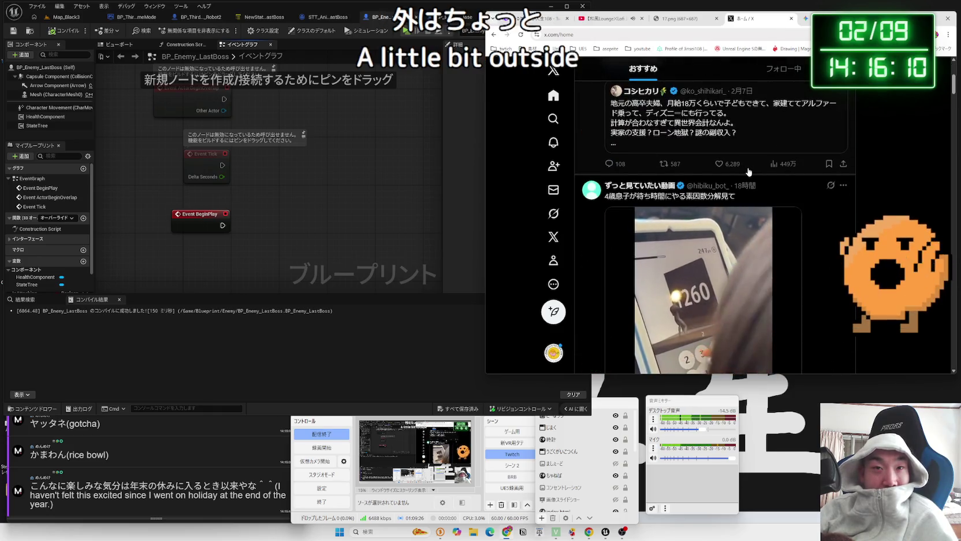
{"action": "scroll", "coordinate": [751, 188], "scroll_direction": "down", "scroll_amount": 1}
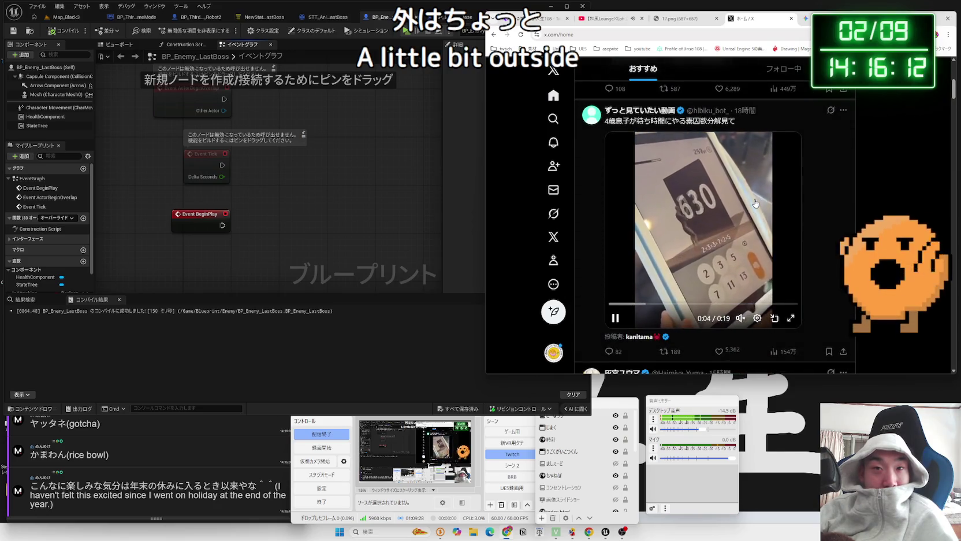
{"action": "scroll", "coordinate": [755, 203], "scroll_direction": "down", "scroll_amount": 3}
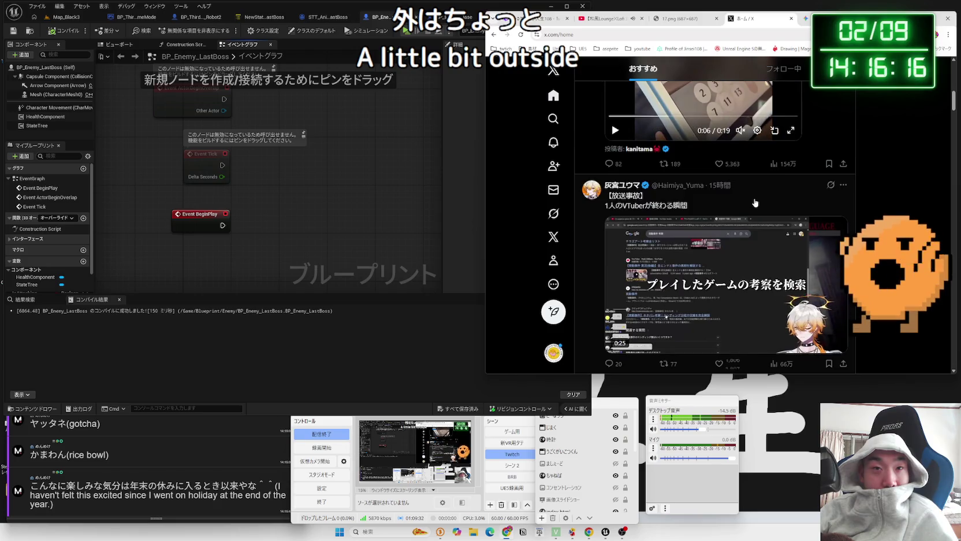
{"action": "scroll", "coordinate": [754, 204], "scroll_direction": "down", "scroll_amount": 3}
{"action": "scroll", "coordinate": [754, 203], "scroll_direction": "down", "scroll_amount": 2}
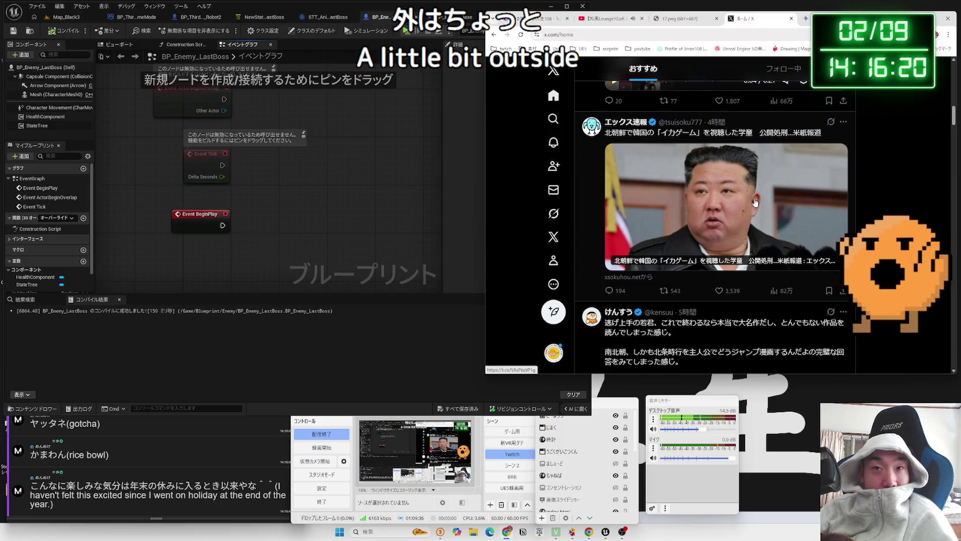
{"action": "scroll", "coordinate": [755, 202], "scroll_direction": "down", "scroll_amount": 2}
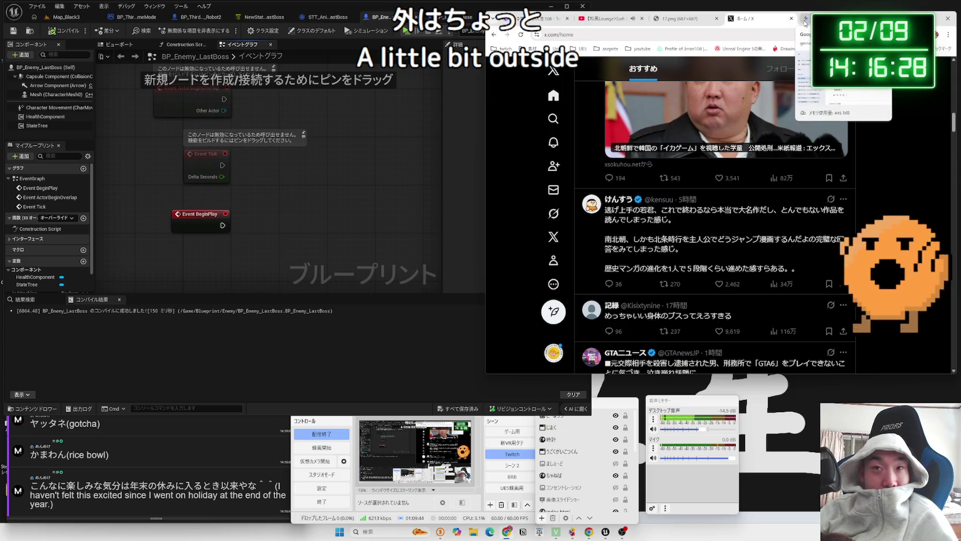
{"action": "key", "text": "alt+Left"}
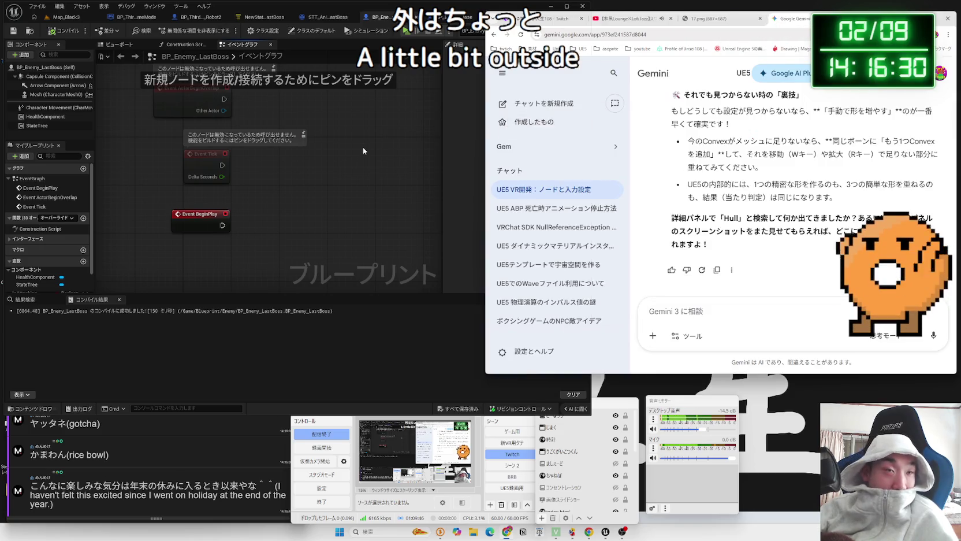
{"action": "left_click", "coordinate": [363, 150]}
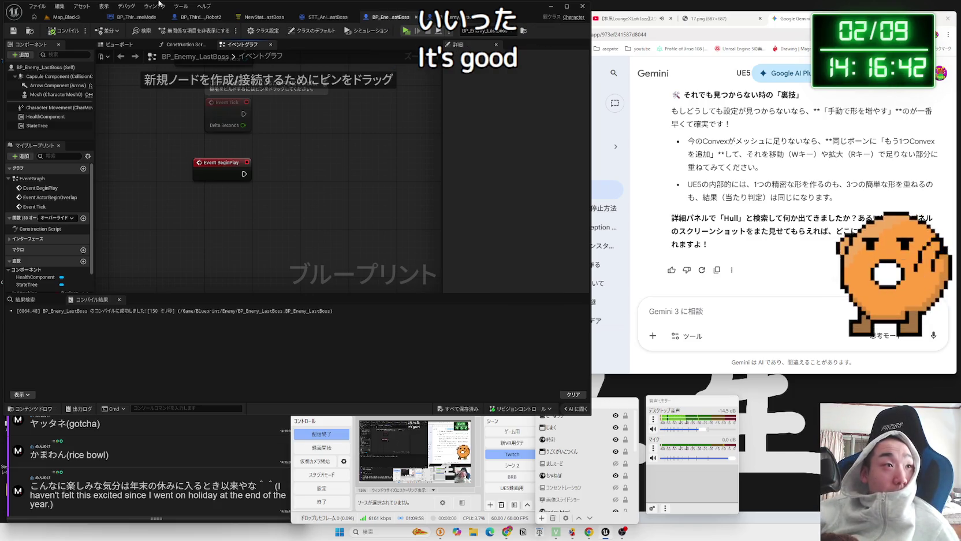
Add an On Component Hit event for the Mesh component
{"action": "left_click", "coordinate": [35, 94]}
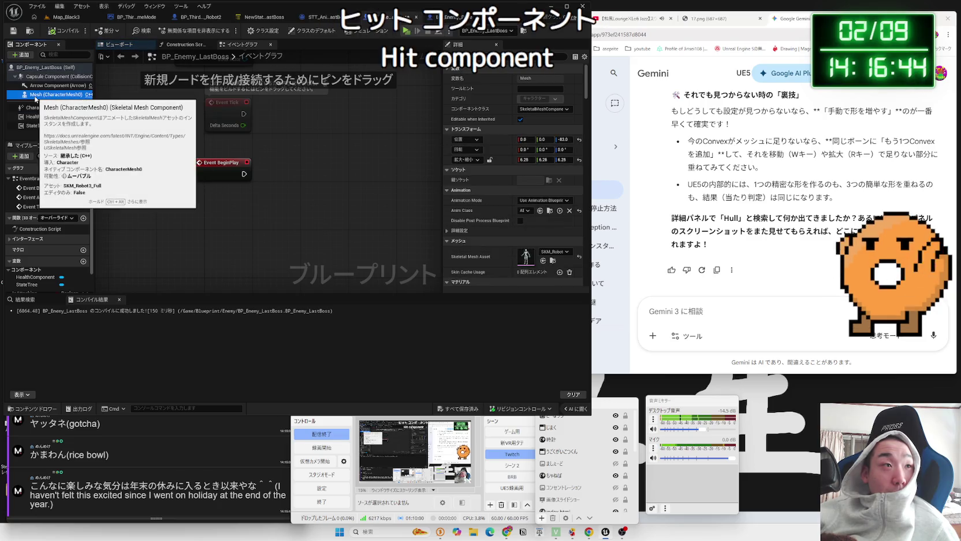
{"action": "left_click_drag", "start_coordinate": [36, 99], "coordinate": [87, 103]}
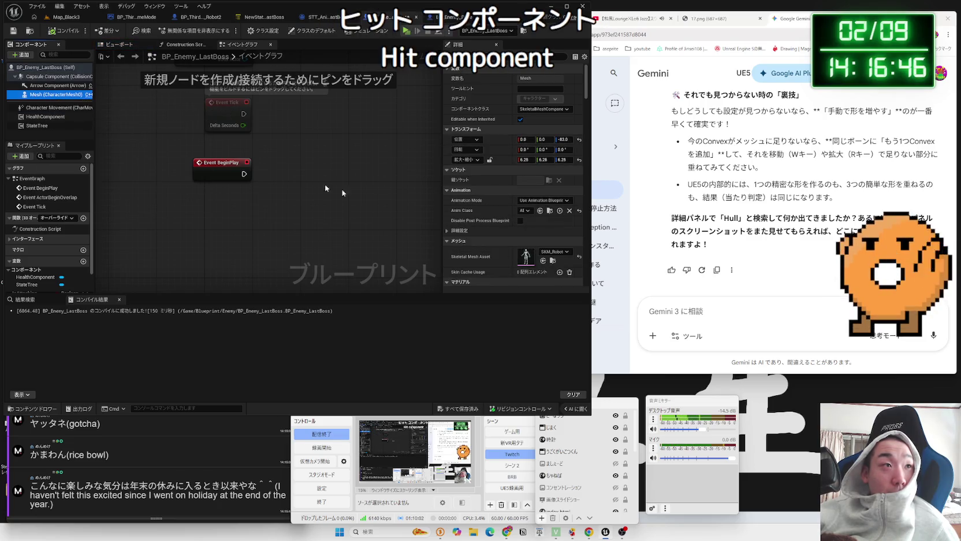
{"action": "scroll", "coordinate": [540, 243], "scroll_direction": "down", "scroll_amount": 15}
{"action": "scroll", "coordinate": [540, 245], "scroll_direction": "down", "scroll_amount": 15}
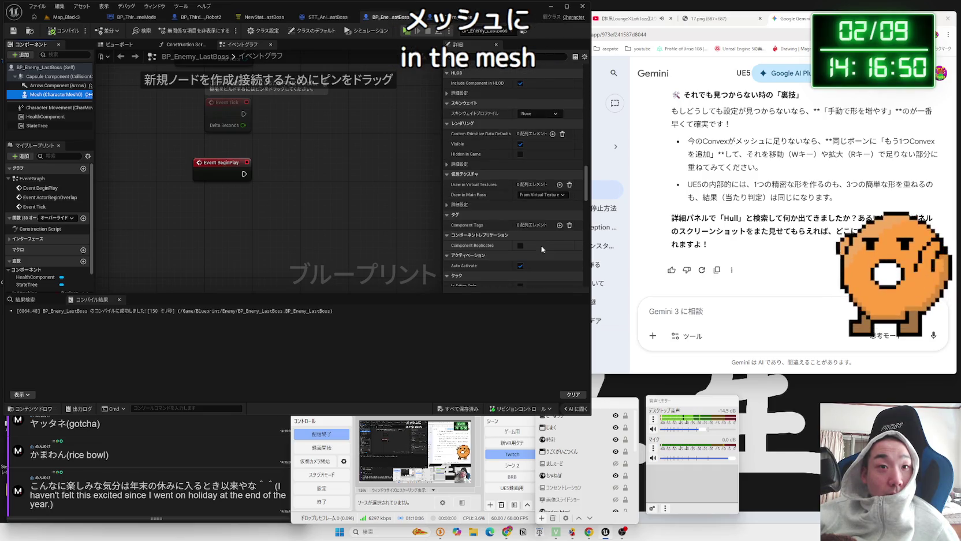
{"action": "scroll", "coordinate": [542, 231], "scroll_direction": "down", "scroll_amount": 10}
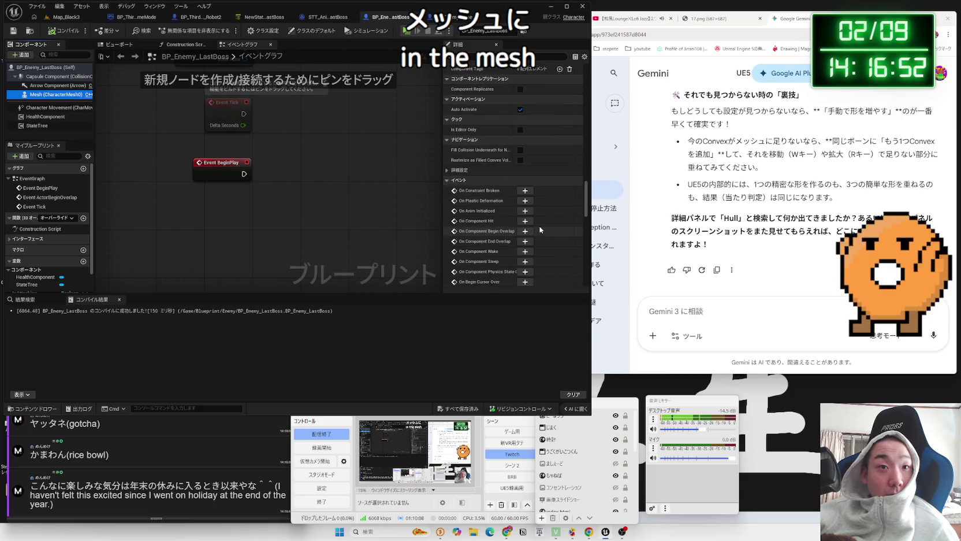
{"action": "scroll", "coordinate": [529, 214], "scroll_direction": "down", "scroll_amount": 2}
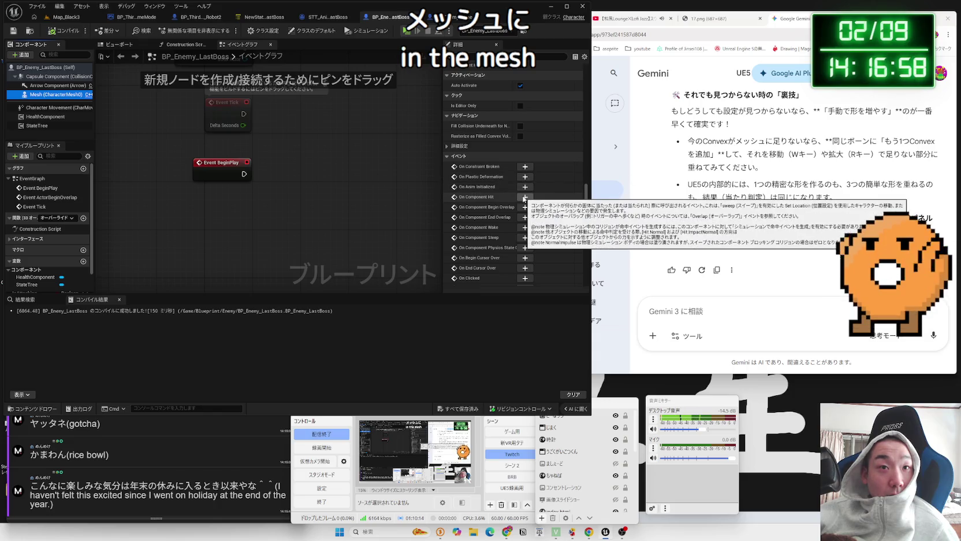
{"action": "left_click", "coordinate": [524, 198]}
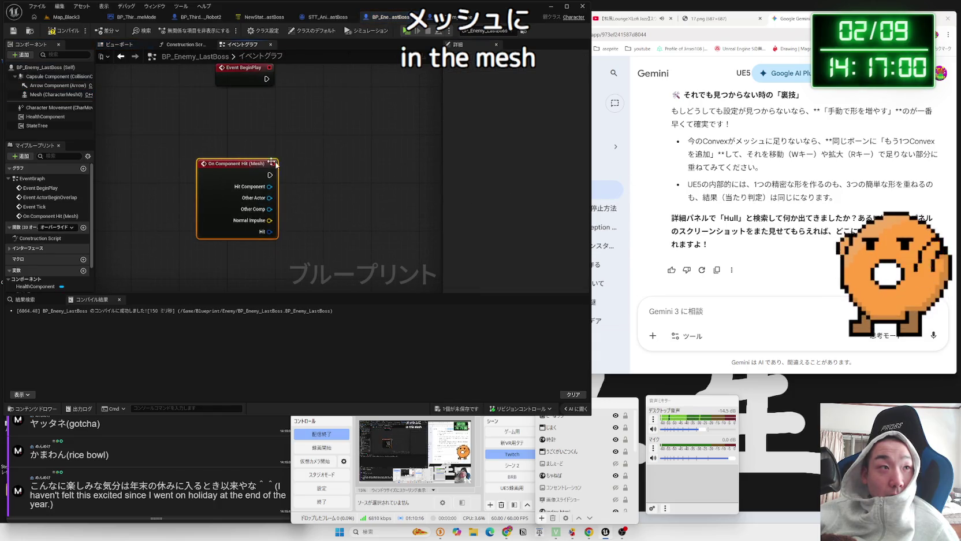
Turn on Simulation Generates Hit Events for the Mesh under Collision
{"action": "left_click", "coordinate": [45, 97]}
{"action": "scroll", "coordinate": [511, 163], "scroll_direction": "down", "scroll_amount": 10}
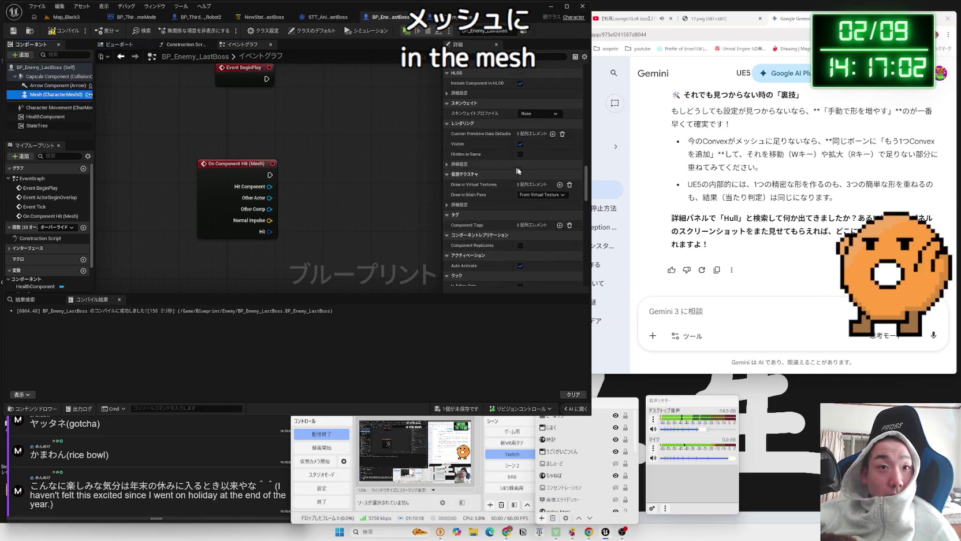
{"action": "scroll", "coordinate": [538, 178], "scroll_direction": "up", "scroll_amount": 10}
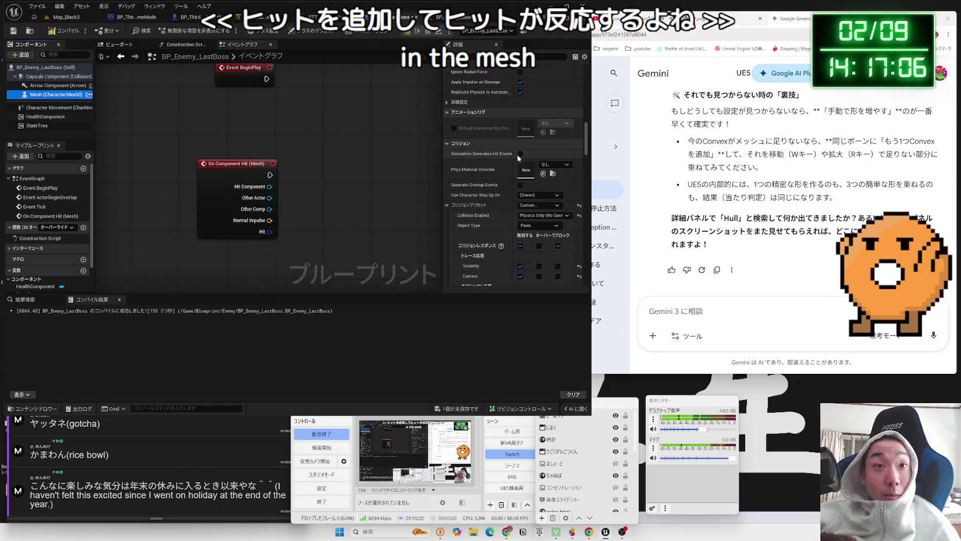
{"action": "left_click", "coordinate": [520, 155]}
Compare the hit's Other Actor with Get Player Pawn using an == node
{"action": "mouse_move", "coordinate": [290, 201]}
{"action": "left_mouse_down"}
{"action": "mouse_move", "coordinate": [245, 186]}
{"action": "mouse_move", "coordinate": [285, 183]}
{"action": "left_mouse_up"}
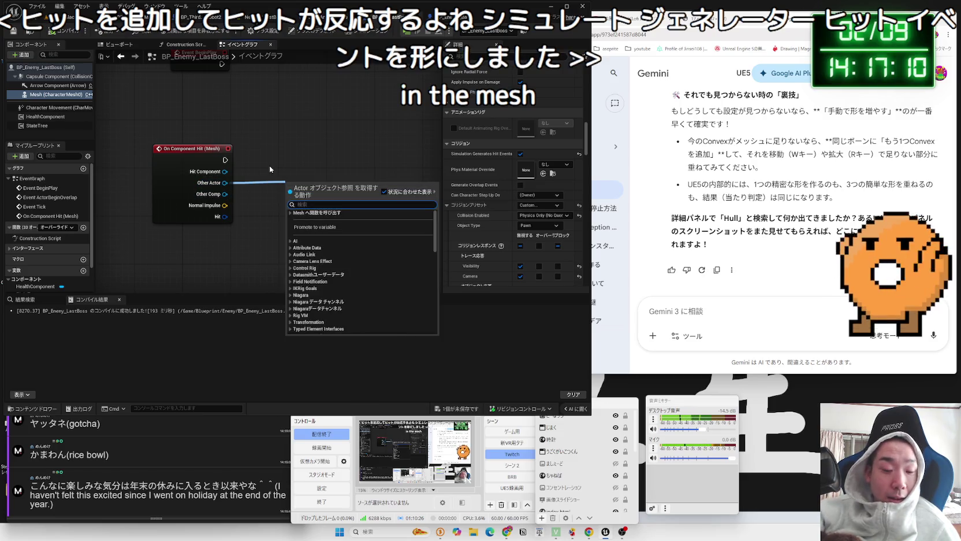
{"action": "type", "text": "=="}
{"action": "key", "text": "Return"}
{"action": "right_click", "coordinate": [282, 233]}
{"action": "type", "text": "getp"}
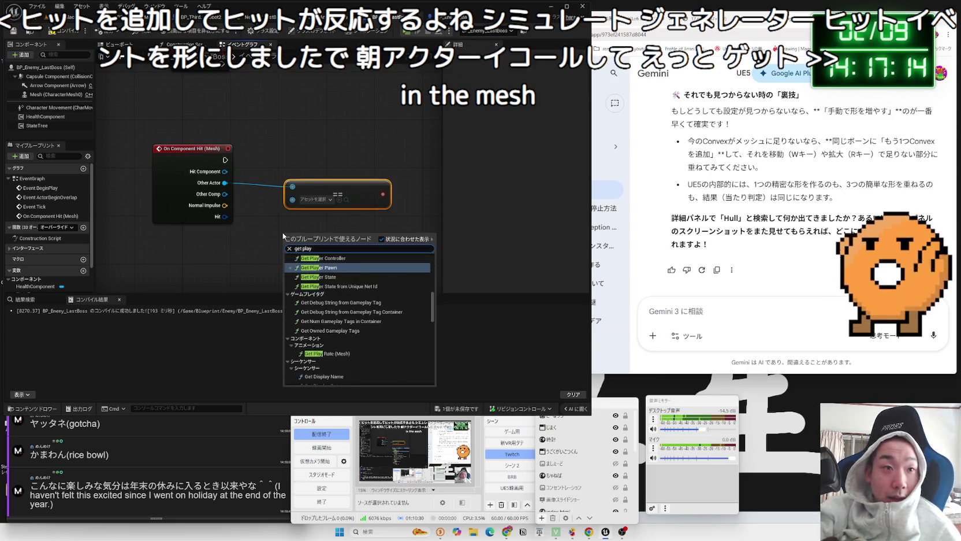
{"action": "left_click", "coordinate": [307, 267]}
{"action": "left_click_drag", "start_coordinate": [367, 243], "coordinate": [380, 236]}
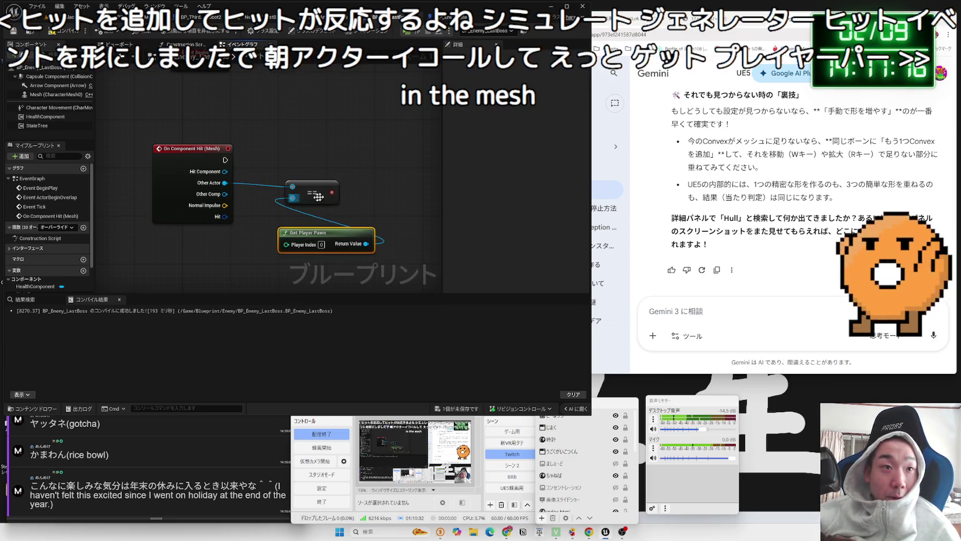
Add a Branch driven by the On Component Hit execution
{"action": "right_click", "coordinate": [357, 138]}
{"action": "type", "text": "branch"}
{"action": "key", "text": "Return"}
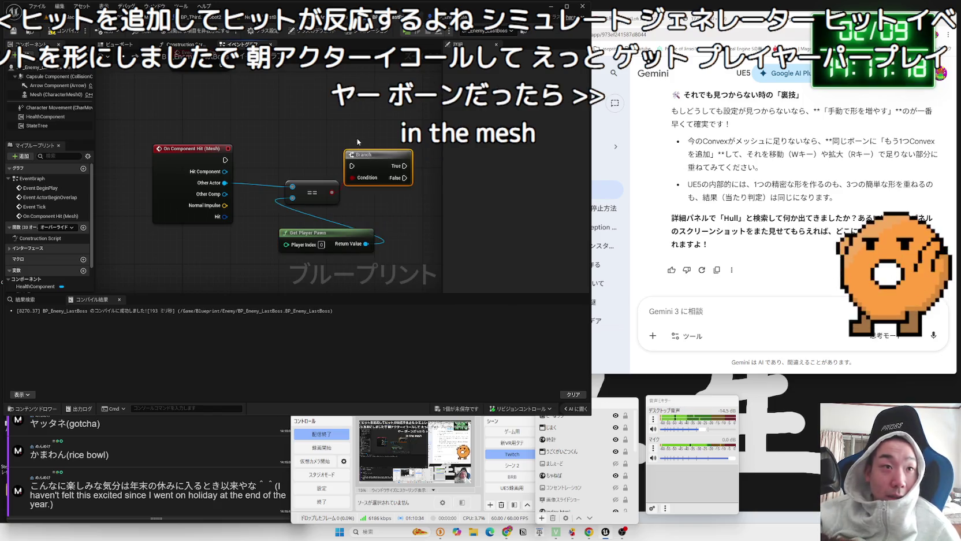
{"action": "left_click_drag", "start_coordinate": [351, 165], "coordinate": [376, 149]}
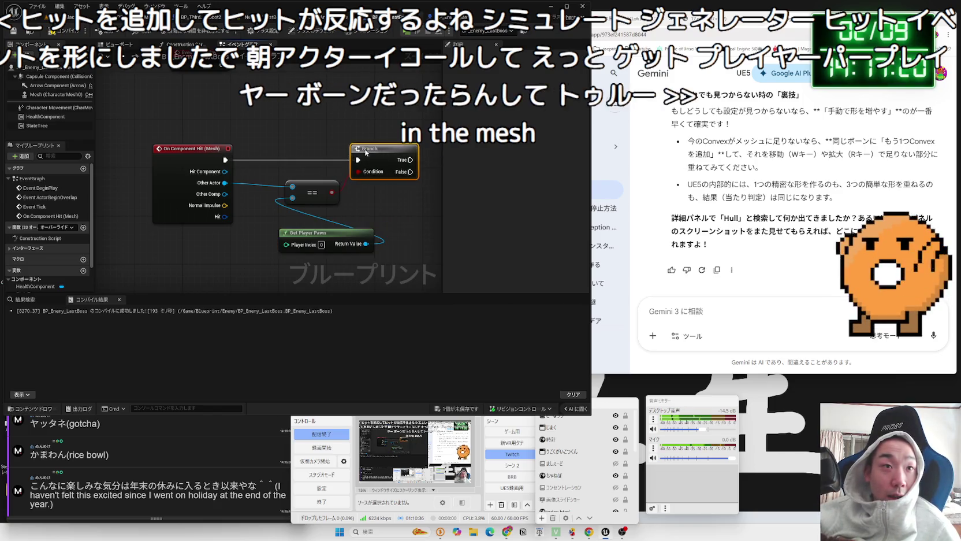
{"action": "left_click", "coordinate": [326, 240]}
{"action": "mouse_move", "coordinate": [325, 240]}
{"action": "left_mouse_down"}
{"action": "mouse_move", "coordinate": [321, 217]}
{"action": "mouse_move", "coordinate": [334, 216]}
{"action": "mouse_move", "coordinate": [296, 206]}
{"action": "mouse_move", "coordinate": [296, 217]}
{"action": "left_mouse_up"}
Feed the Branch condition from an AND node that takes the == result, and tidy the nodes
{"action": "left_click_drag", "start_coordinate": [358, 171], "coordinate": [367, 218]}
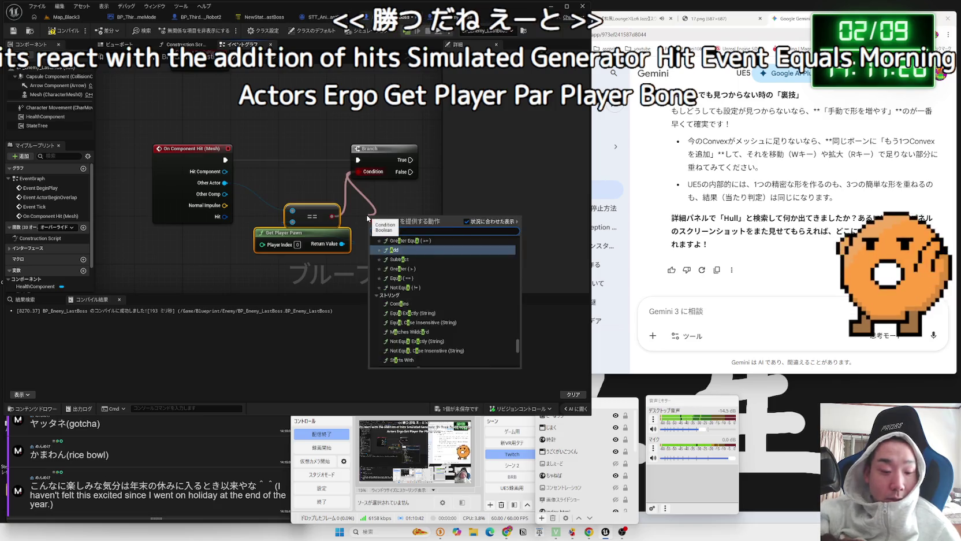
{"action": "type", "text": "nd"}
{"action": "key", "text": "Return"}
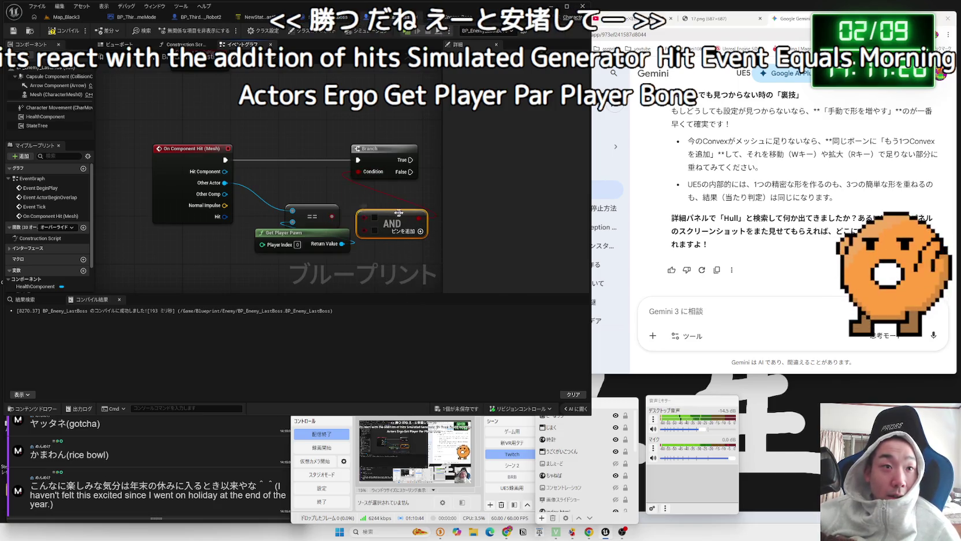
{"action": "left_click_drag", "start_coordinate": [348, 221], "coordinate": [365, 217]}
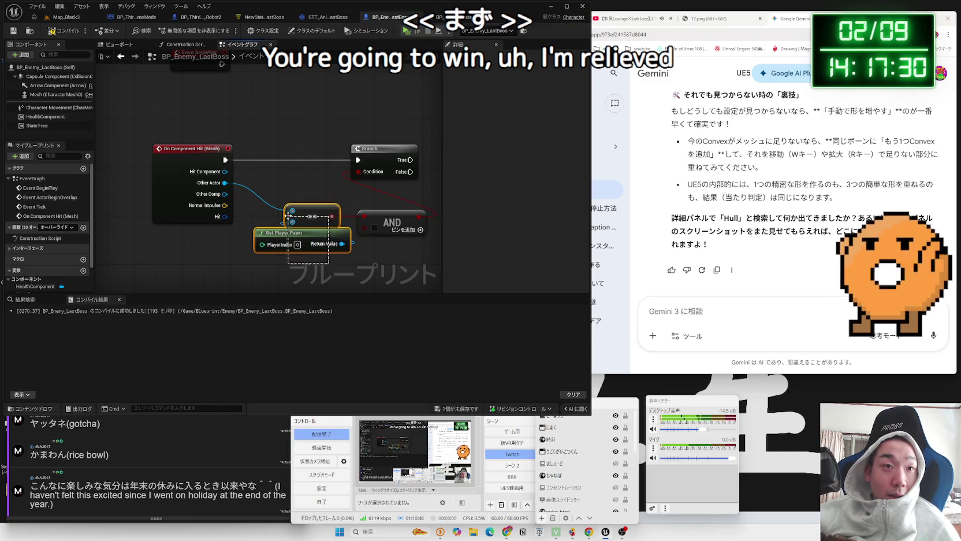
{"action": "mouse_move", "coordinate": [312, 210]}
{"action": "left_mouse_down"}
{"action": "mouse_move", "coordinate": [306, 246]}
{"action": "mouse_move", "coordinate": [364, 220]}
{"action": "left_mouse_up"}
{"action": "left_click", "coordinate": [313, 198]}
{"action": "right_click", "coordinate": [313, 197]}
{"action": "key", "text": "Escape"}
{"action": "left_click_drag", "start_coordinate": [303, 248], "coordinate": [297, 181]}
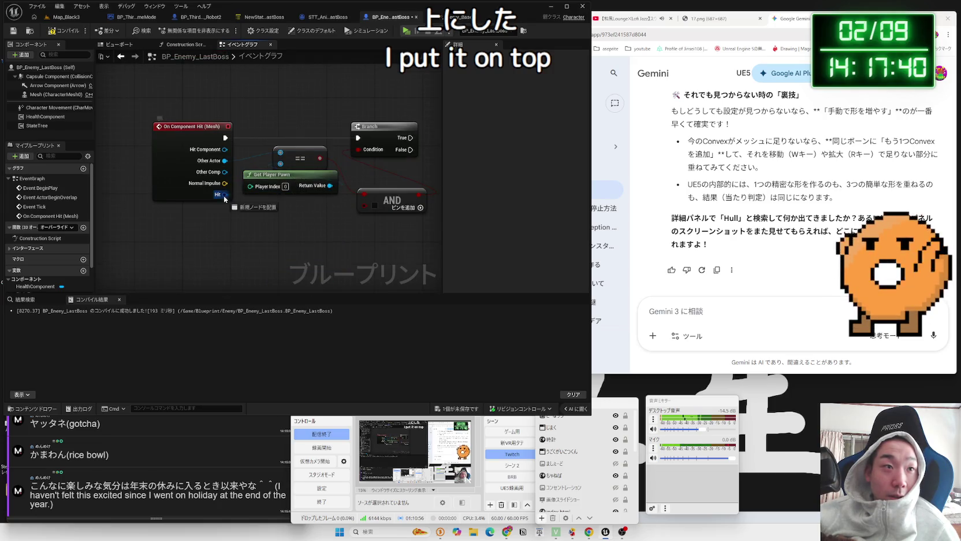
Add a Break Hit Result node off the Hit pin, inspect its pins, then delete it
{"action": "left_click_drag", "start_coordinate": [224, 195], "coordinate": [236, 237]}
{"action": "type", "text": "break"}
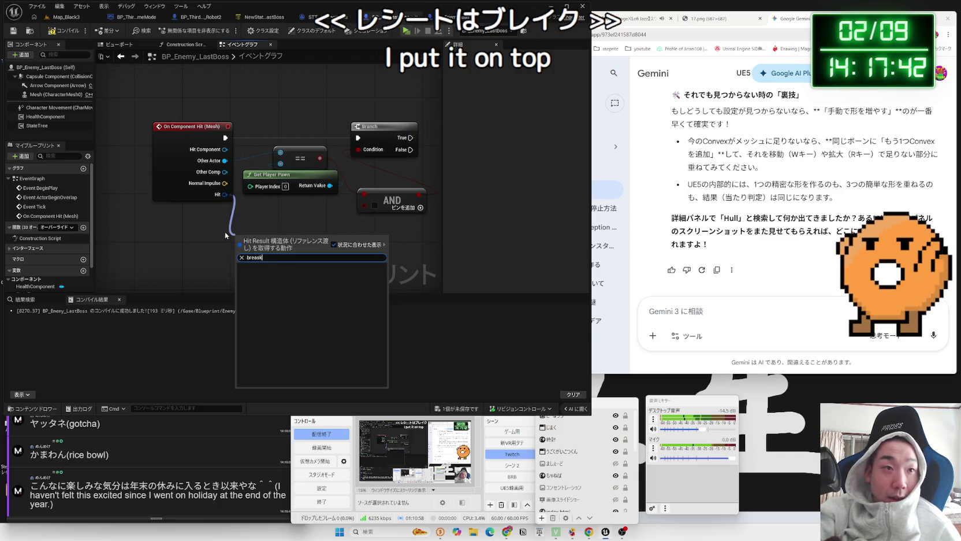
{"action": "key", "text": "Return"}
{"action": "left_click", "coordinate": [266, 266]}
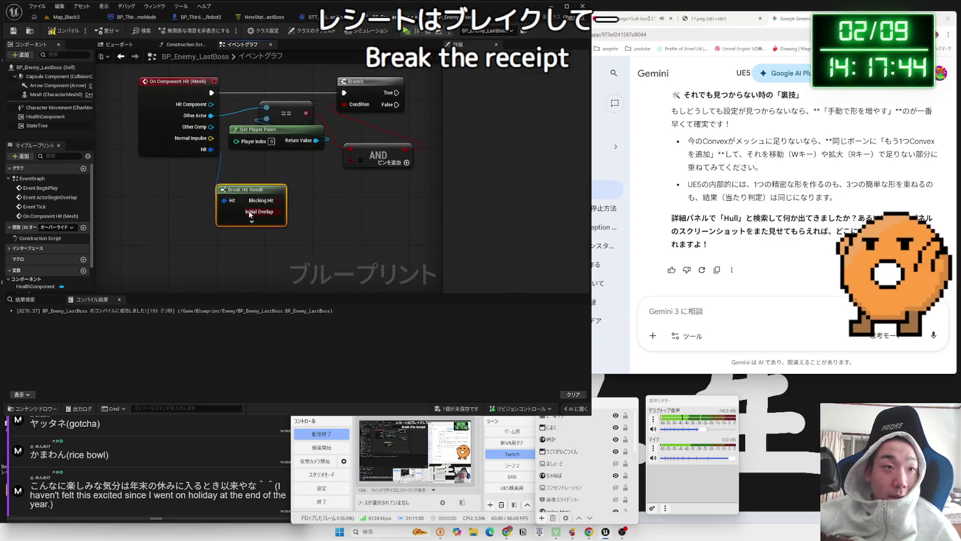
{"action": "left_click_drag", "start_coordinate": [277, 231], "coordinate": [277, 190]}
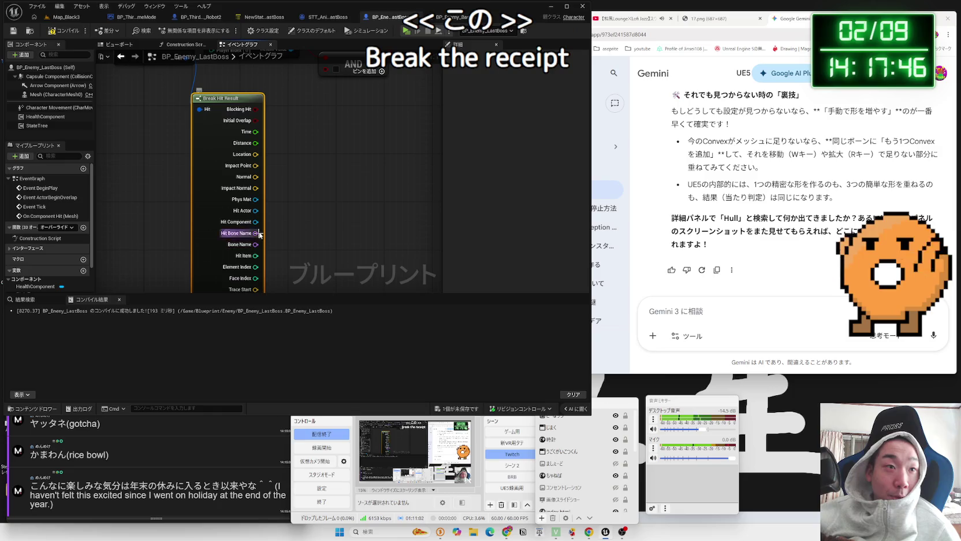
{"action": "mouse_move", "coordinate": [269, 109]}
{"action": "left_mouse_down"}
{"action": "mouse_move", "coordinate": [291, 168]}
{"action": "mouse_move", "coordinate": [255, 159]}
{"action": "left_mouse_up"}
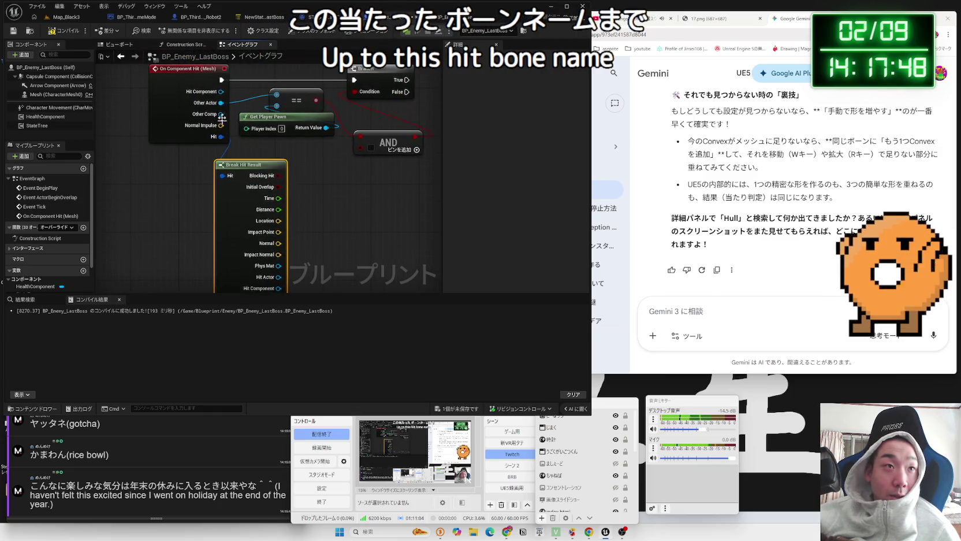
{"action": "mouse_move", "coordinate": [223, 116]}
{"action": "left_mouse_down"}
{"action": "mouse_move", "coordinate": [212, 160]}
{"action": "mouse_move", "coordinate": [233, 147]}
{"action": "left_mouse_up"}
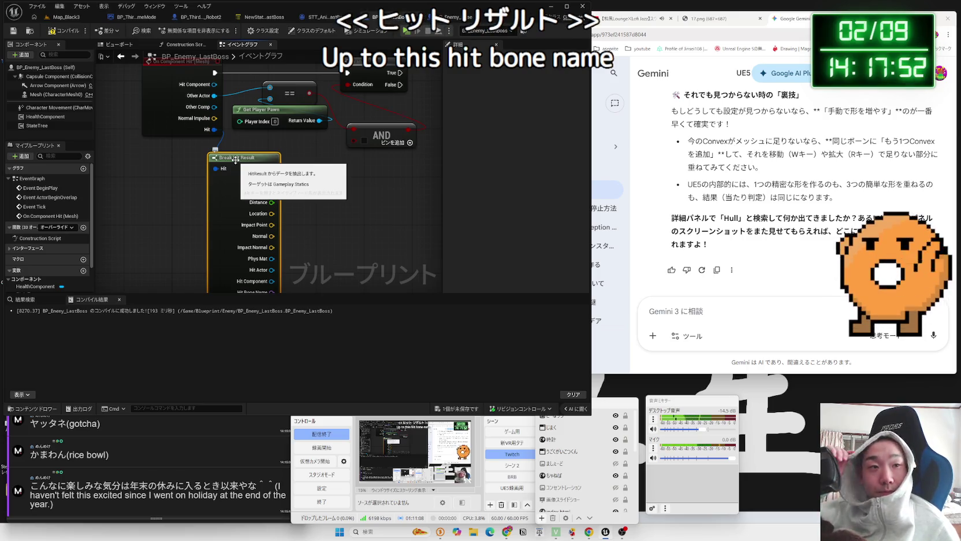
{"action": "left_click_drag", "start_coordinate": [325, 215], "coordinate": [309, 162]}
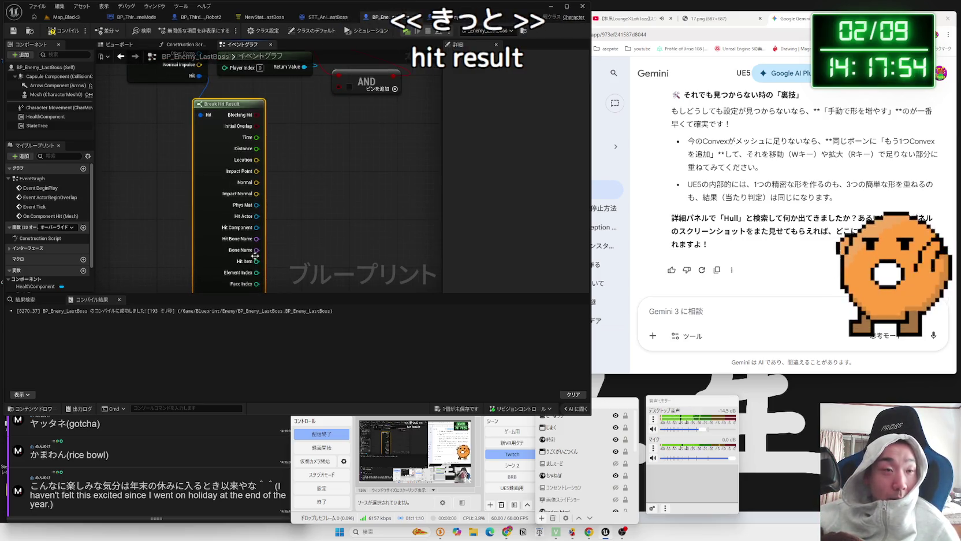
{"action": "mouse_move", "coordinate": [271, 205]}
{"action": "left_mouse_down"}
{"action": "mouse_move", "coordinate": [283, 198]}
{"action": "mouse_move", "coordinate": [318, 215]}
{"action": "mouse_move", "coordinate": [312, 276]}
{"action": "left_mouse_up"}
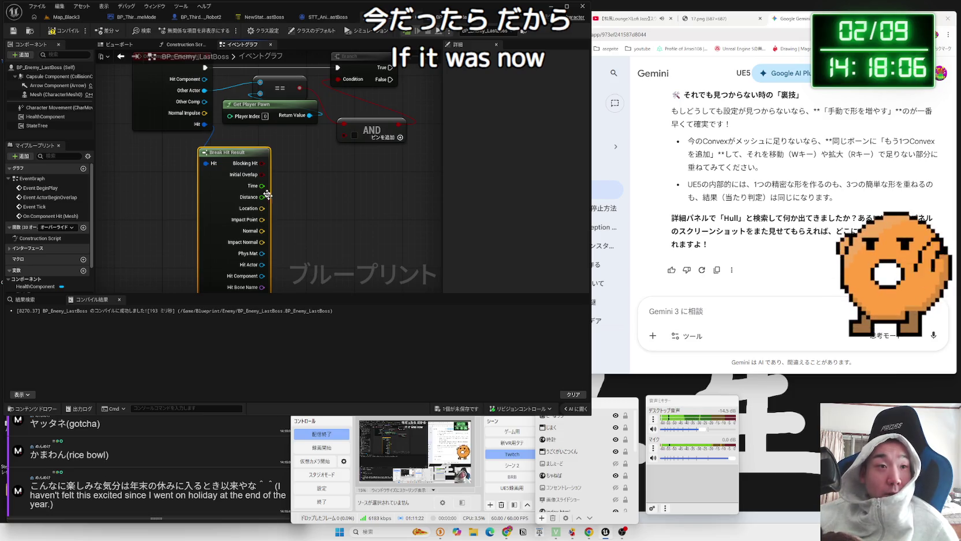
{"action": "key", "text": "alt+Left"}
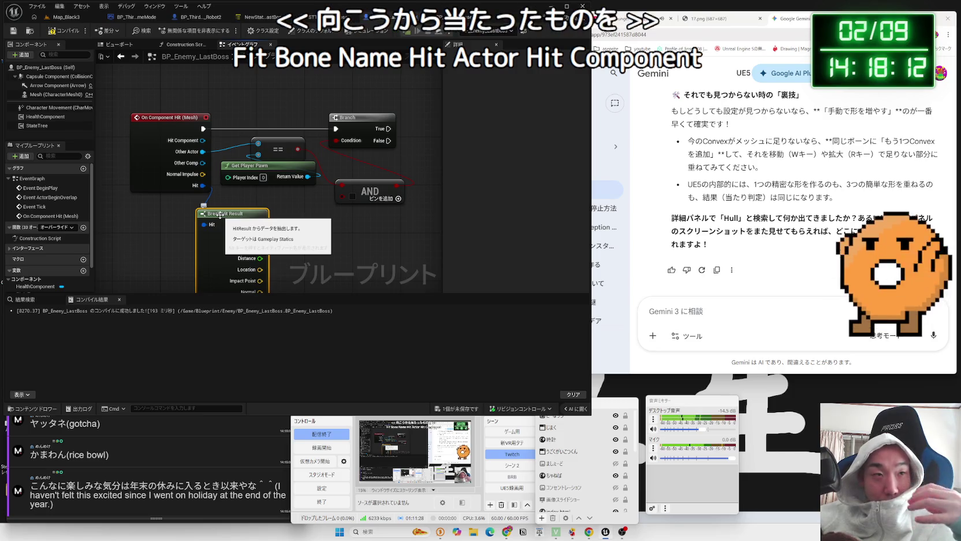
{"action": "key", "text": "Delete"}
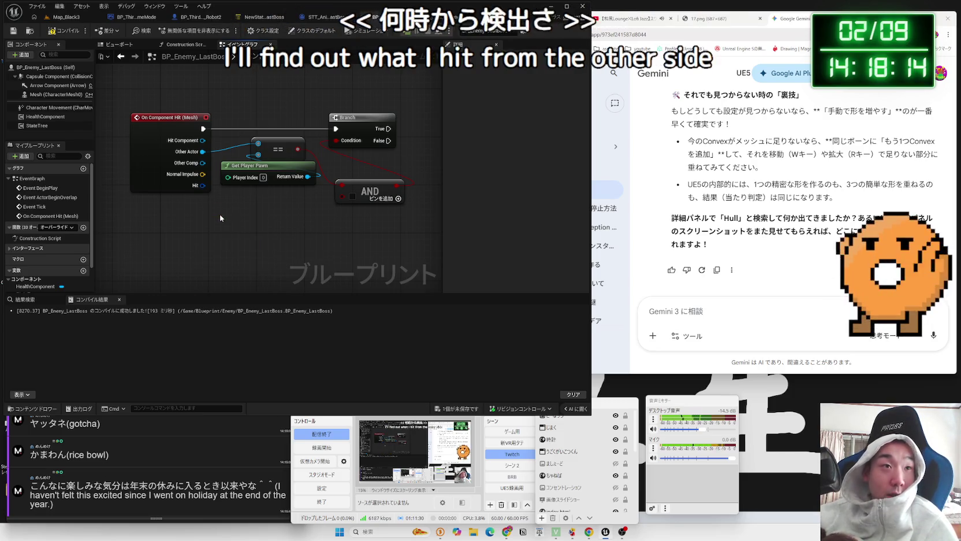
Compile the blueprint and ask Gemini how to detect hits on the skeletal mesh's head
{"action": "left_click", "coordinate": [79, 33]}
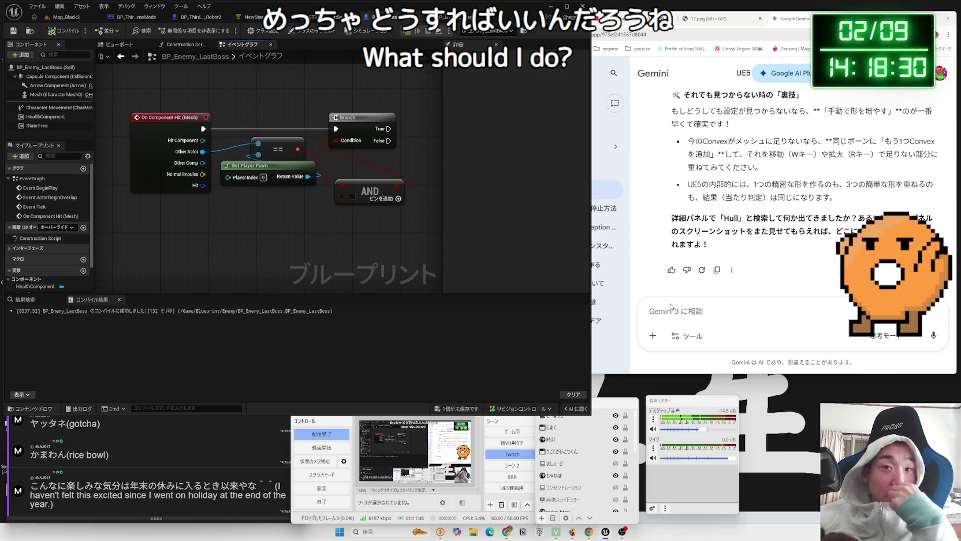
{"action": "left_click", "coordinate": [701, 311]}
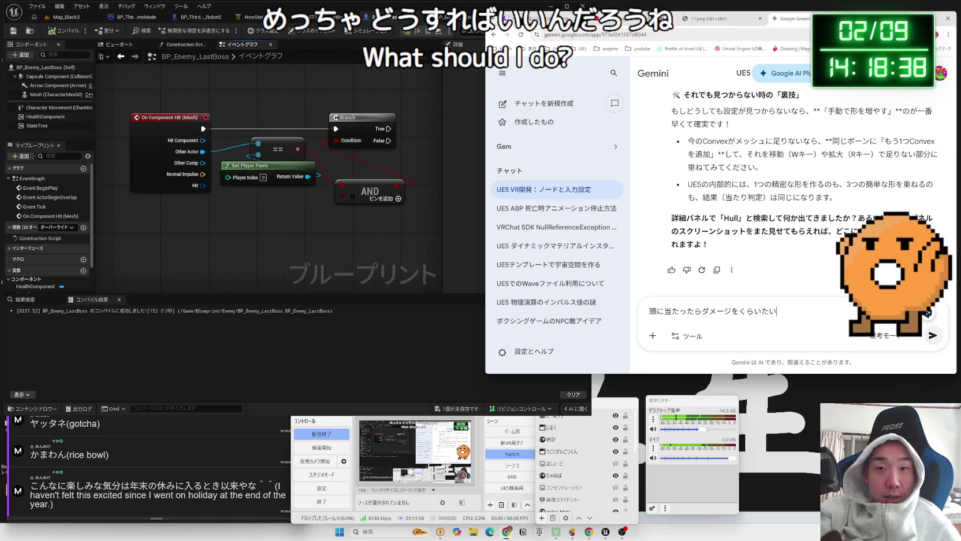
{"action": "key", "text": "BackSpace"}
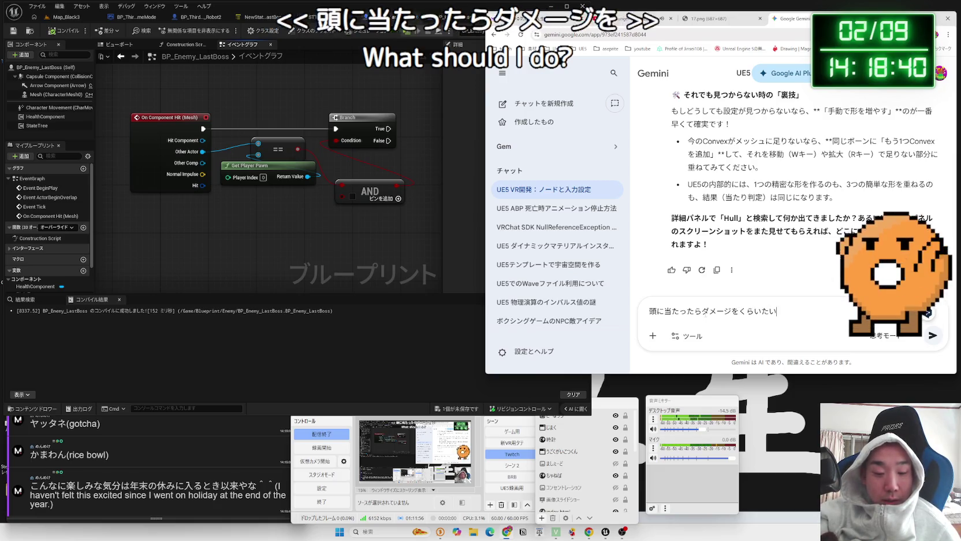
{"action": "key", "text": "BackSpace"}
{"action": "key", "text": "BackSpace"}
{"action": "key", "text": "BackSpace"}
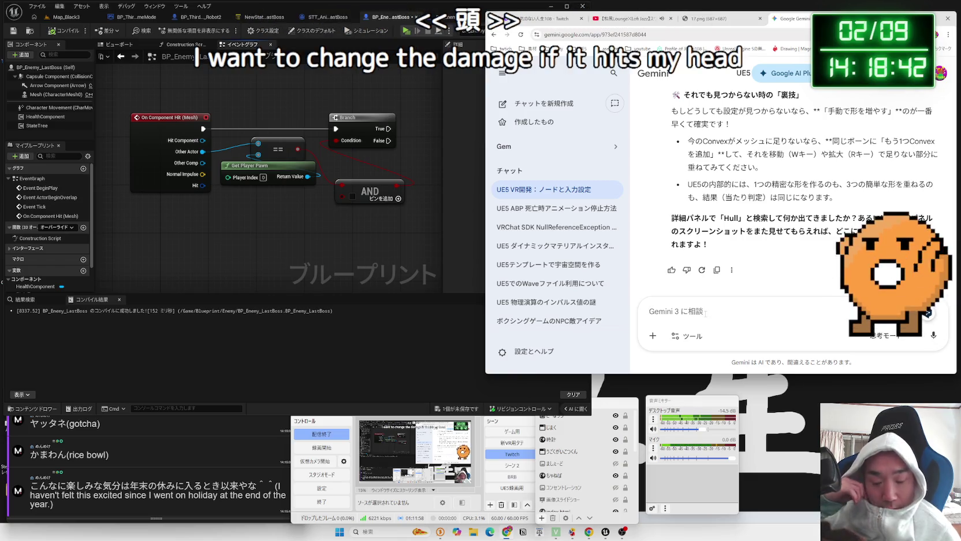
{"action": "type", "text": "b"}
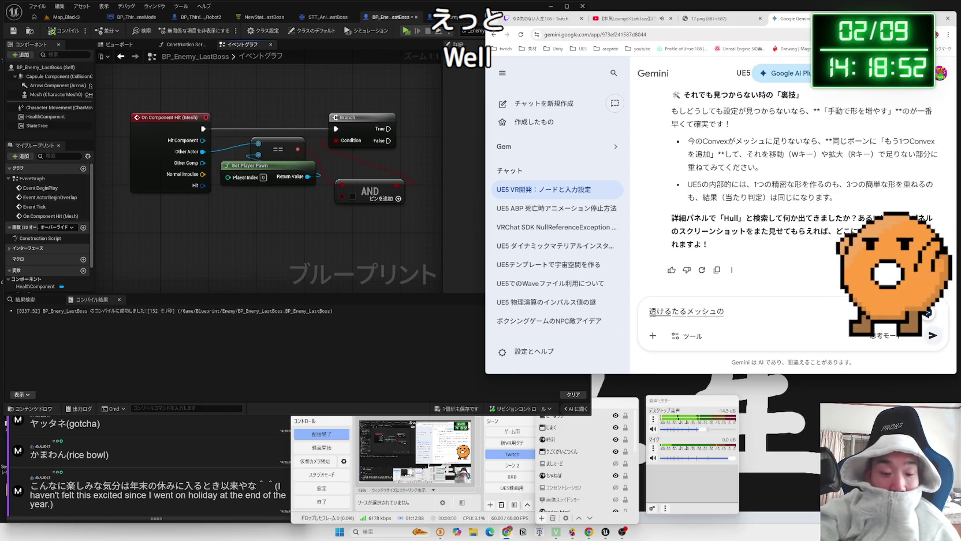
{"action": "type", "text": "あた"}
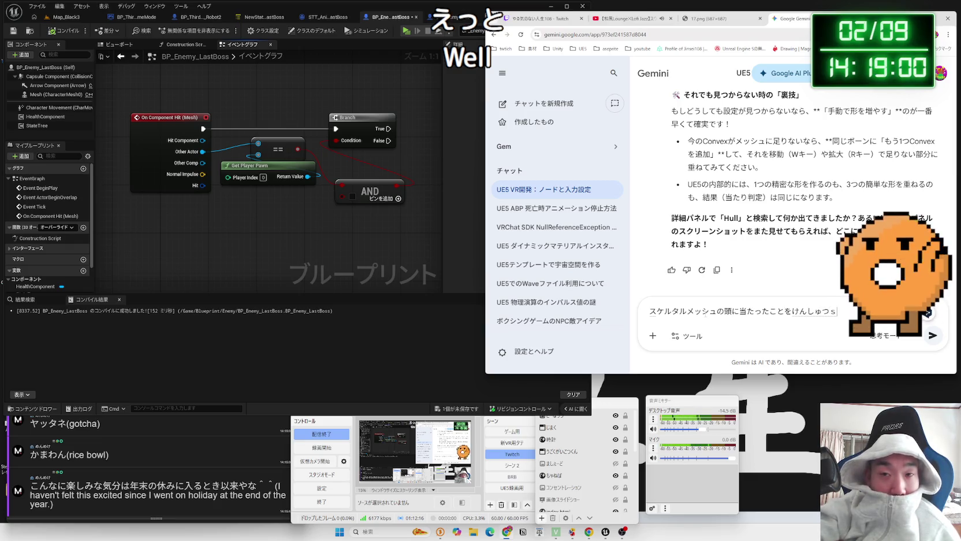
{"action": "key", "text": "Return"}
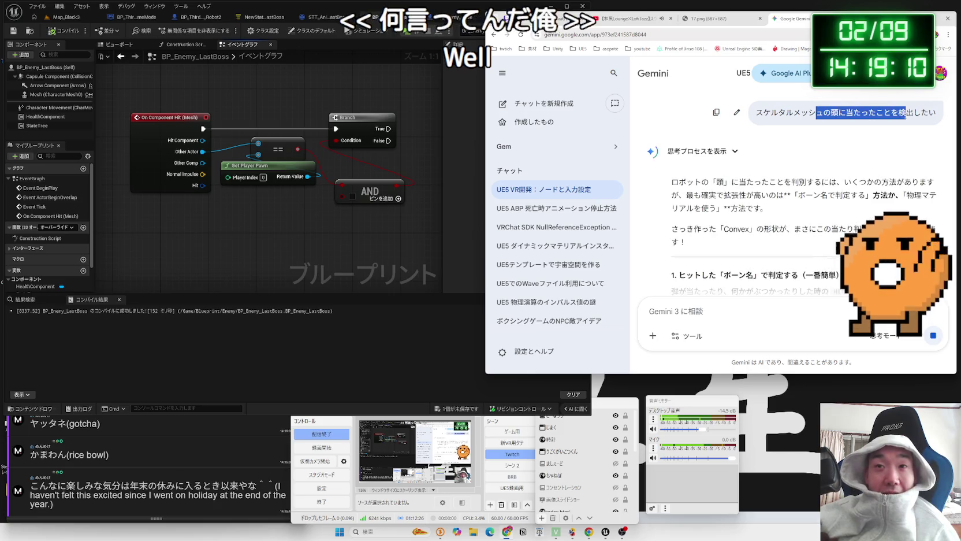
Read Gemini's Hit Bone Name steps, then pull a new wire off the blueprint's Hit pin
{"action": "scroll", "coordinate": [735, 185], "scroll_direction": "down", "scroll_amount": 2}
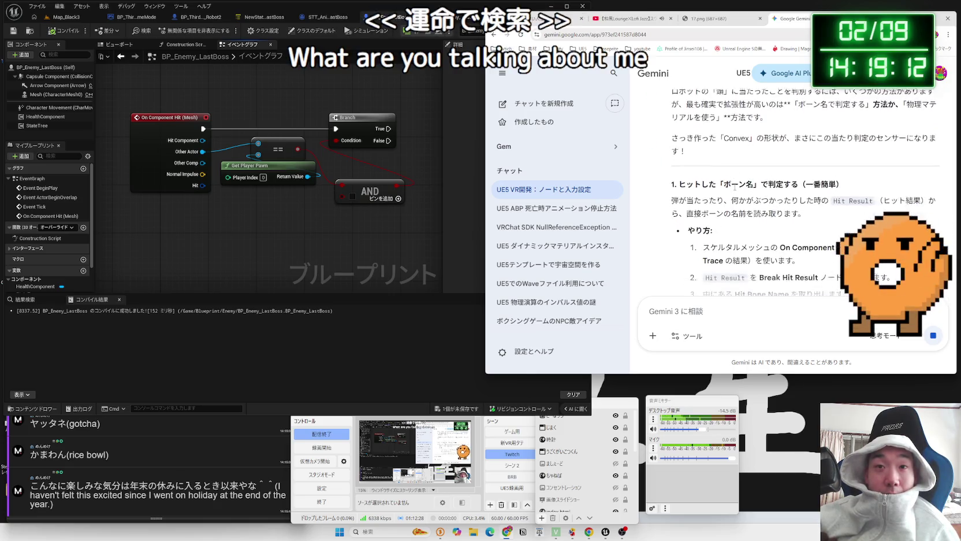
{"action": "mouse_move", "coordinate": [670, 163]}
{"action": "left_mouse_down"}
{"action": "mouse_move", "coordinate": [832, 163]}
{"action": "mouse_move", "coordinate": [830, 179]}
{"action": "mouse_move", "coordinate": [706, 152]}
{"action": "mouse_move", "coordinate": [808, 181]}
{"action": "mouse_move", "coordinate": [826, 173]}
{"action": "mouse_move", "coordinate": [845, 199]}
{"action": "mouse_move", "coordinate": [705, 181]}
{"action": "left_mouse_up"}
{"action": "left_click", "coordinate": [815, 187]}
{"action": "scroll", "coordinate": [806, 182], "scroll_direction": "down", "scroll_amount": 2}
{"action": "left_click", "coordinate": [749, 166]}
{"action": "left_click", "coordinate": [845, 199]}
{"action": "left_click", "coordinate": [704, 180]}
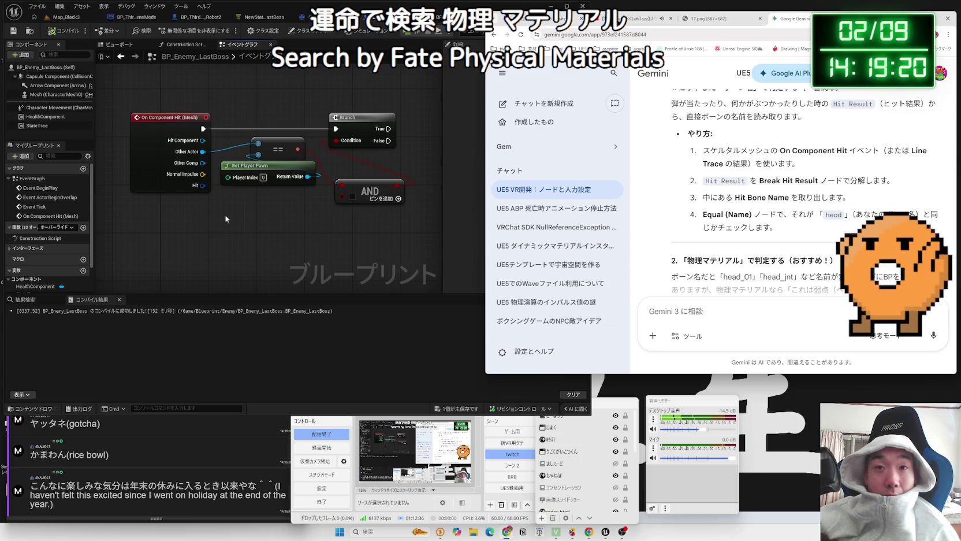
{"action": "left_click", "coordinate": [224, 216]}
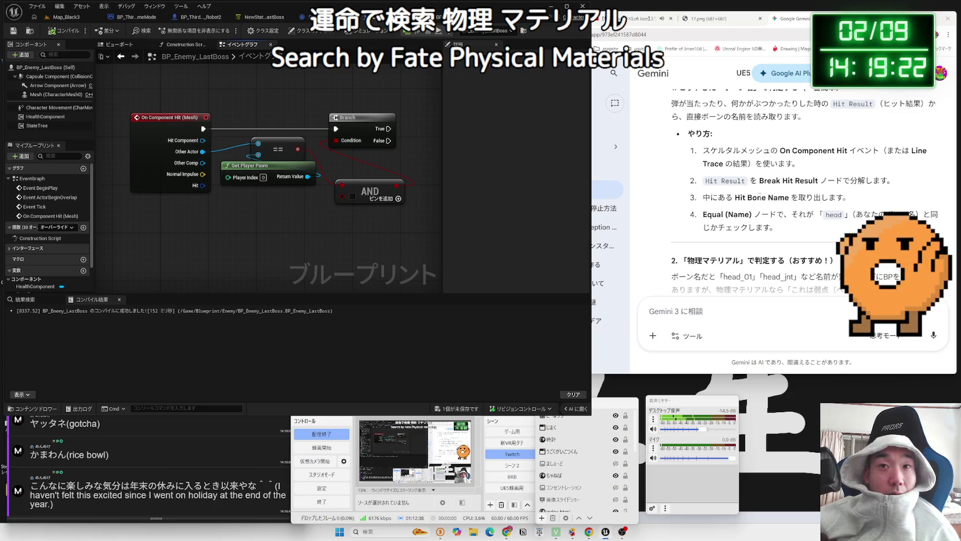
{"action": "left_click_drag", "start_coordinate": [203, 185], "coordinate": [225, 214]}
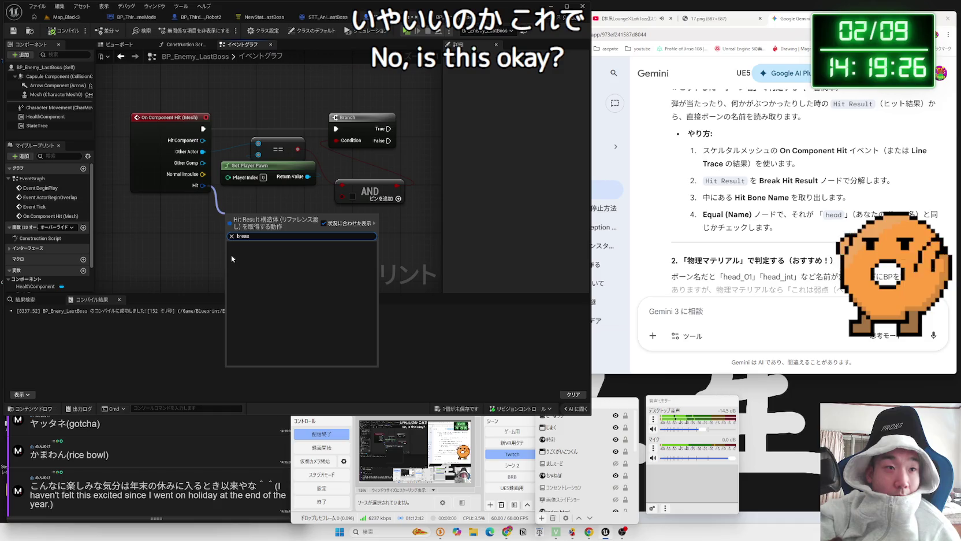
Break the Hit result, print its Hit Bone Name with Print String, and start a play test
{"action": "key", "text": "Escape"}
{"action": "left_click", "coordinate": [266, 250]}
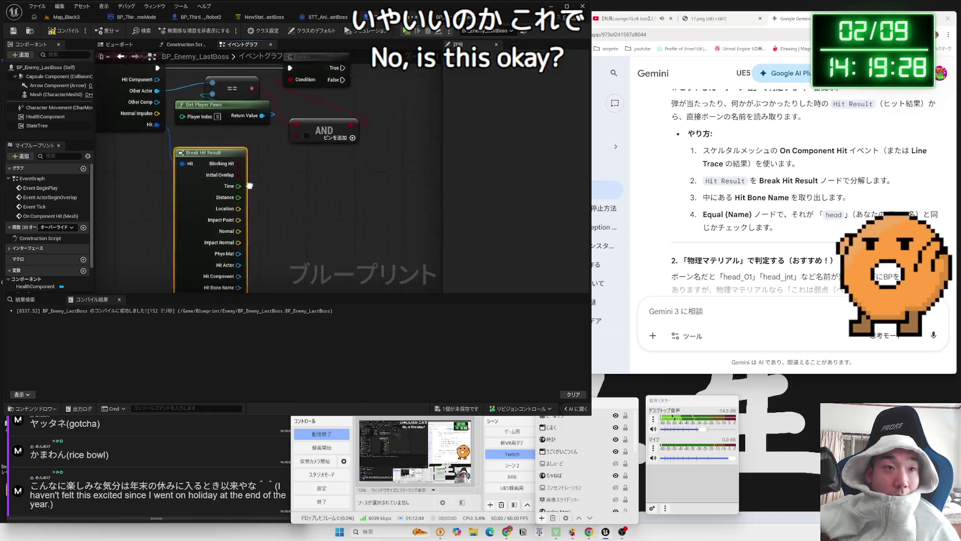
{"action": "left_click_drag", "start_coordinate": [270, 266], "coordinate": [317, 248]}
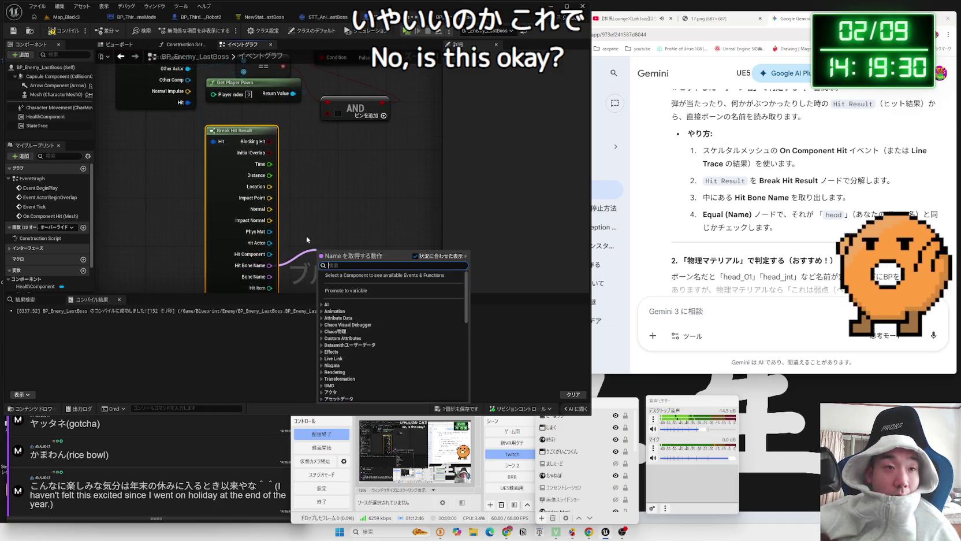
{"action": "type", "text": "print"}
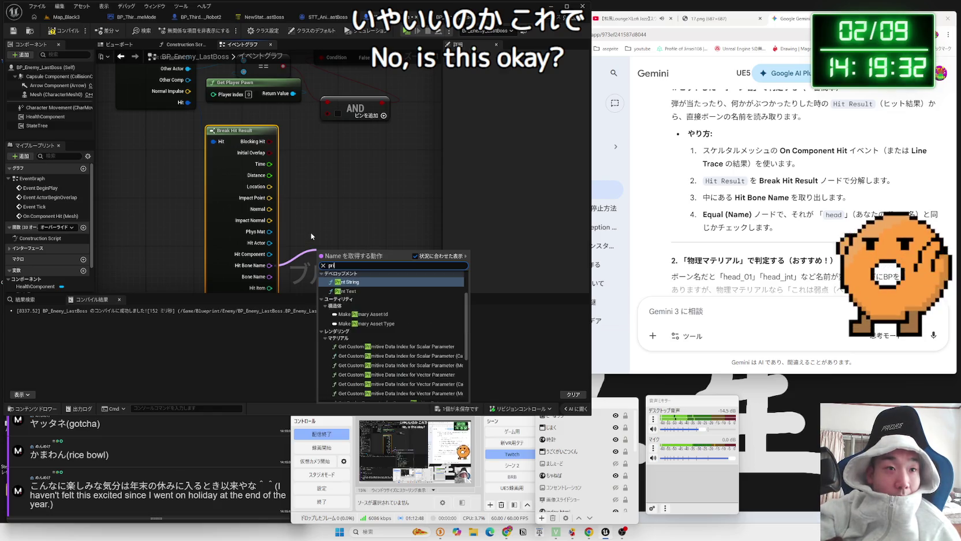
{"action": "left_click", "coordinate": [347, 330]}
{"action": "mouse_move", "coordinate": [344, 253]}
{"action": "left_mouse_down"}
{"action": "mouse_move", "coordinate": [364, 199]}
{"action": "mouse_move", "coordinate": [346, 58]}
{"action": "mouse_move", "coordinate": [425, 70]}
{"action": "left_mouse_up"}
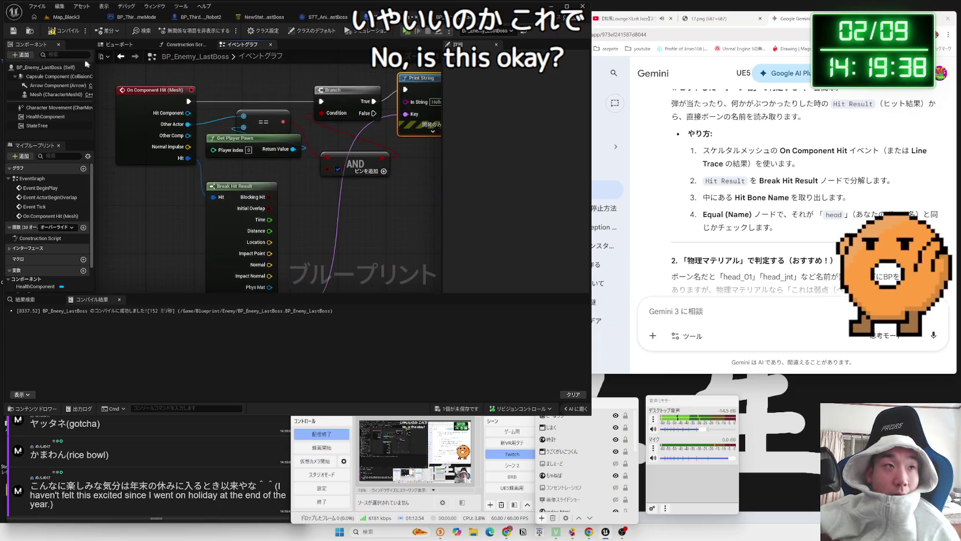
{"action": "left_click_drag", "start_coordinate": [285, 105], "coordinate": [193, 105]}
{"action": "mouse_move", "coordinate": [322, 107]}
{"action": "left_mouse_down"}
{"action": "mouse_move", "coordinate": [333, 118]}
{"action": "mouse_move", "coordinate": [278, 199]}
{"action": "mouse_move", "coordinate": [193, 213]}
{"action": "mouse_move", "coordinate": [177, 60]}
{"action": "mouse_move", "coordinate": [170, 248]}
{"action": "mouse_move", "coordinate": [178, 245]}
{"action": "left_mouse_up"}
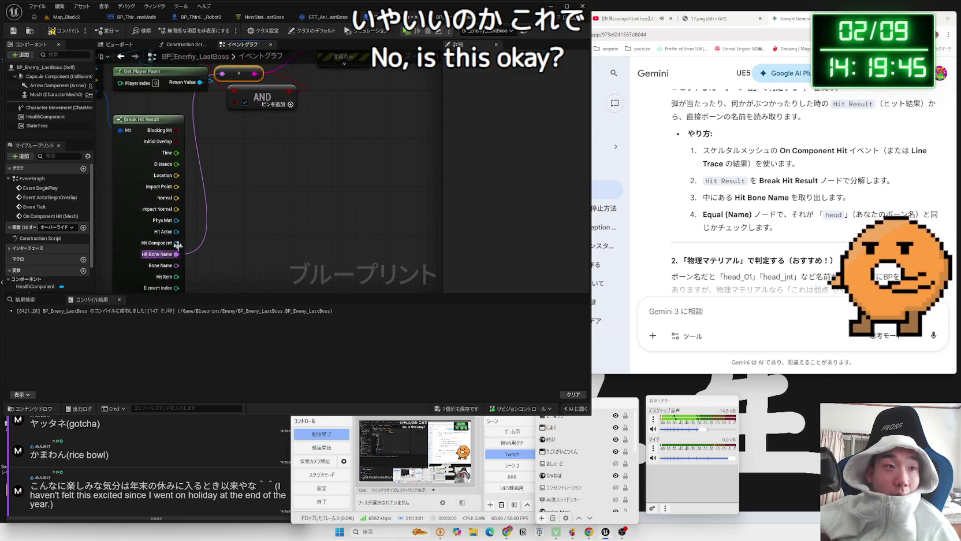
{"action": "left_click", "coordinate": [63, 18]}
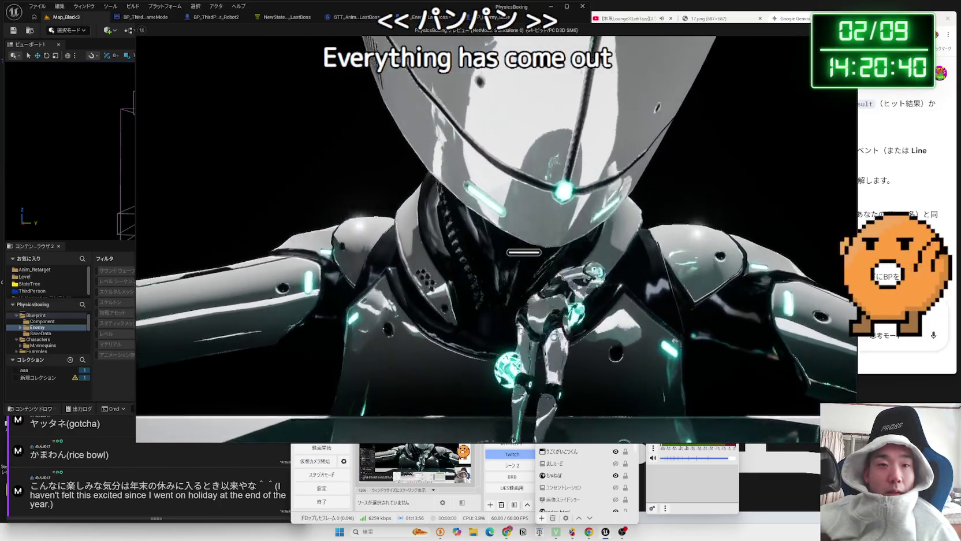
Stop the play test after hitting the robot boss
{"action": "key", "text": "Escape"}
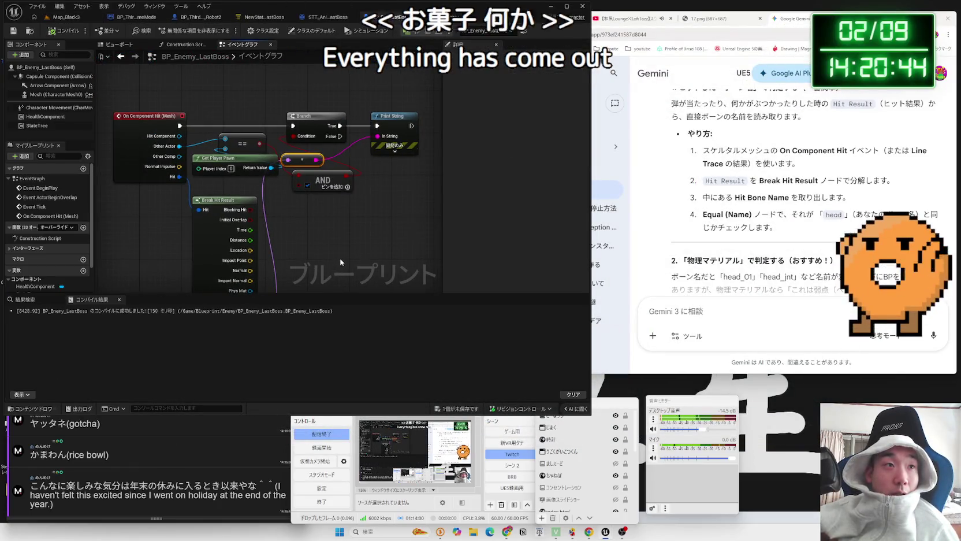
Delete Branch, ==, AND, Get Player Pawn and Break Hit Result, keep Print String, then play
{"action": "left_click_drag", "start_coordinate": [335, 221], "coordinate": [229, 121]}
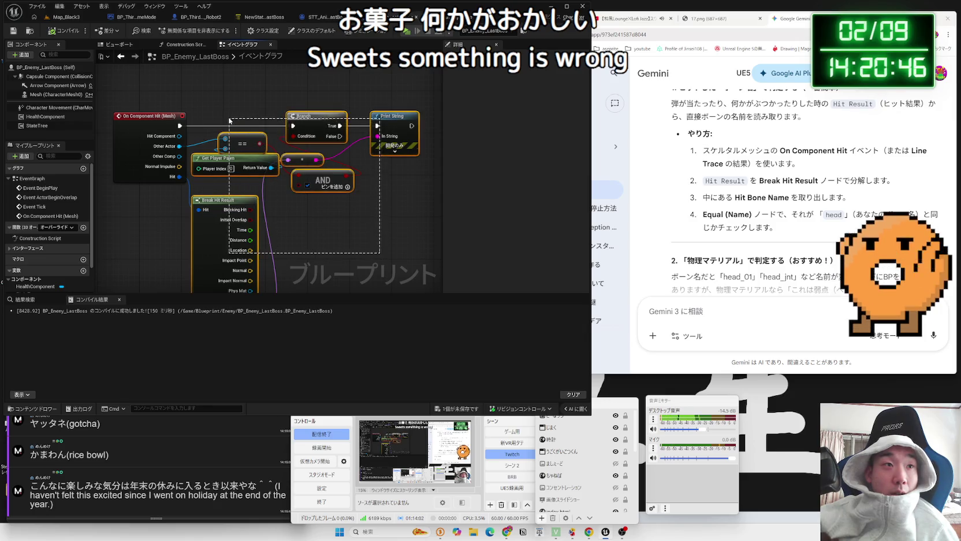
{"action": "left_click", "coordinate": [228, 117]}
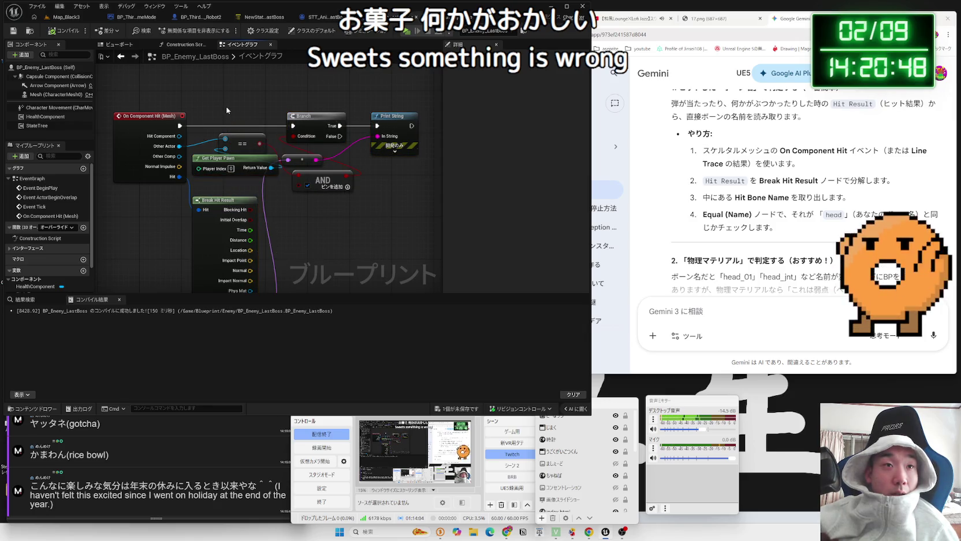
{"action": "left_click_drag", "start_coordinate": [227, 103], "coordinate": [320, 241]}
{"action": "key", "text": "Delete"}
{"action": "left_click_drag", "start_coordinate": [402, 118], "coordinate": [283, 118]}
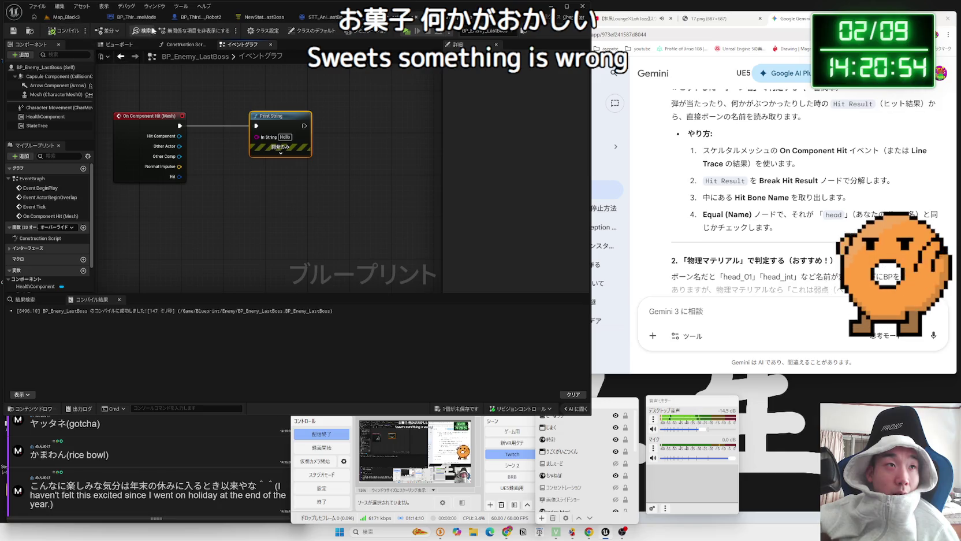
{"action": "key", "text": "alt+p"}
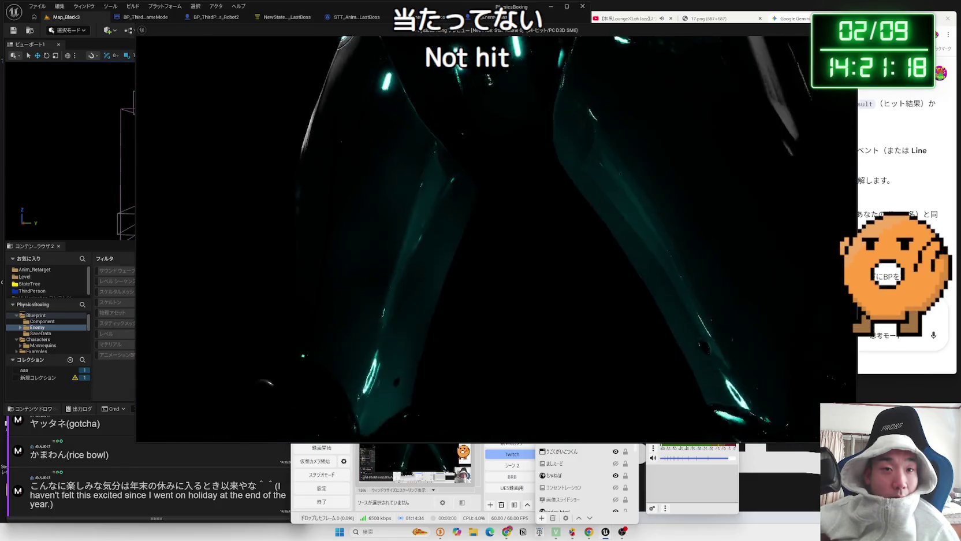
End the play test and return to BP_Enemy_LastBoss's event graph
{"action": "key", "text": "Escape"}
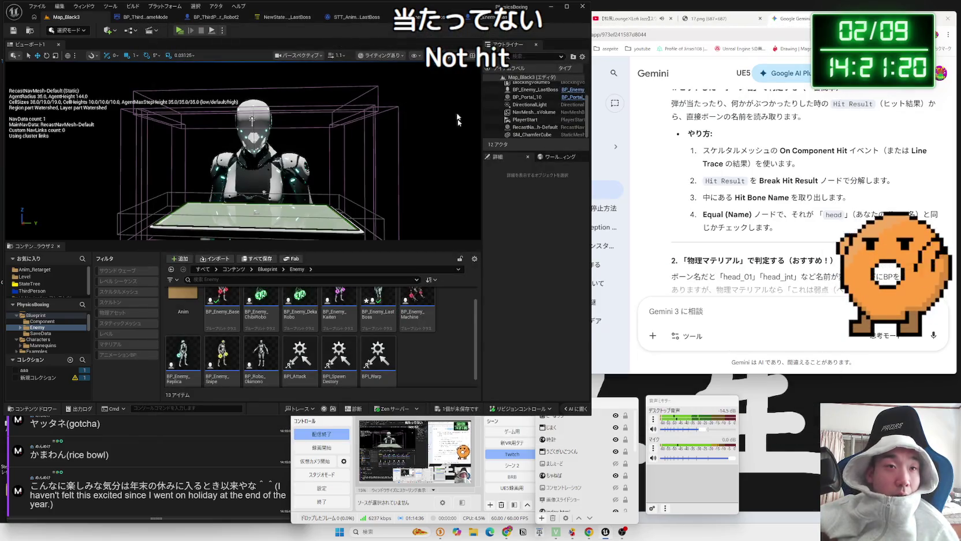
{"action": "left_click", "coordinate": [416, 17]}
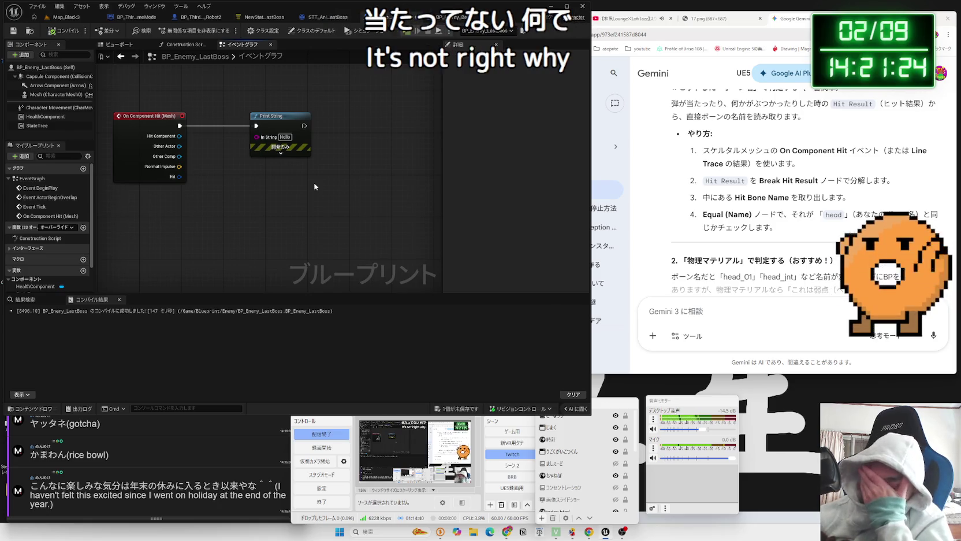
{"action": "scroll", "coordinate": [303, 259], "scroll_direction": "down", "scroll_amount": 5}
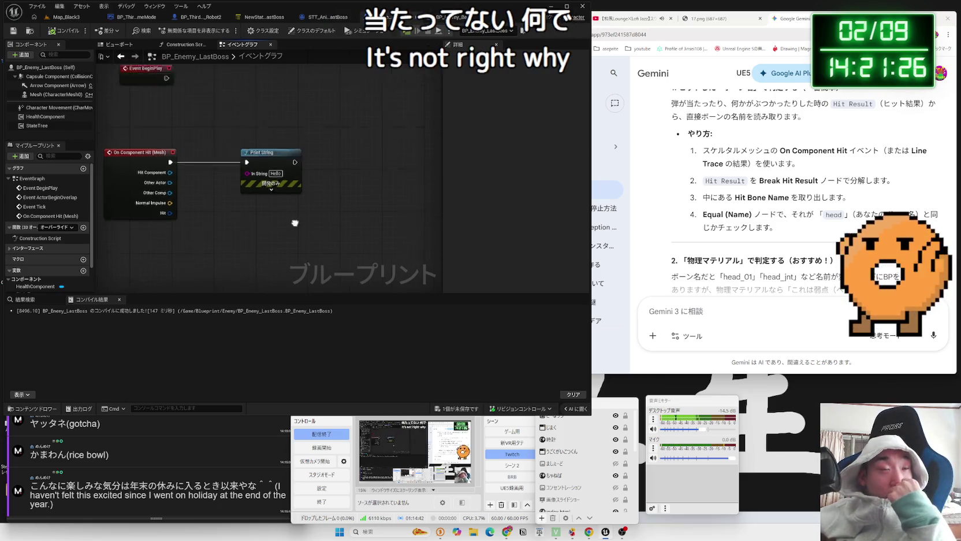
{"action": "scroll", "coordinate": [305, 259], "scroll_direction": "up", "scroll_amount": 5}
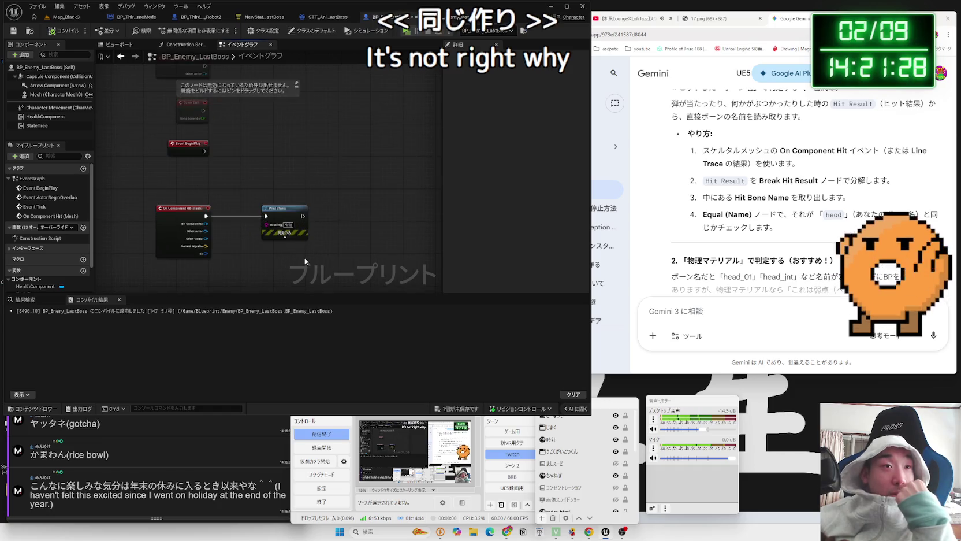
{"action": "key", "text": "Delete"}
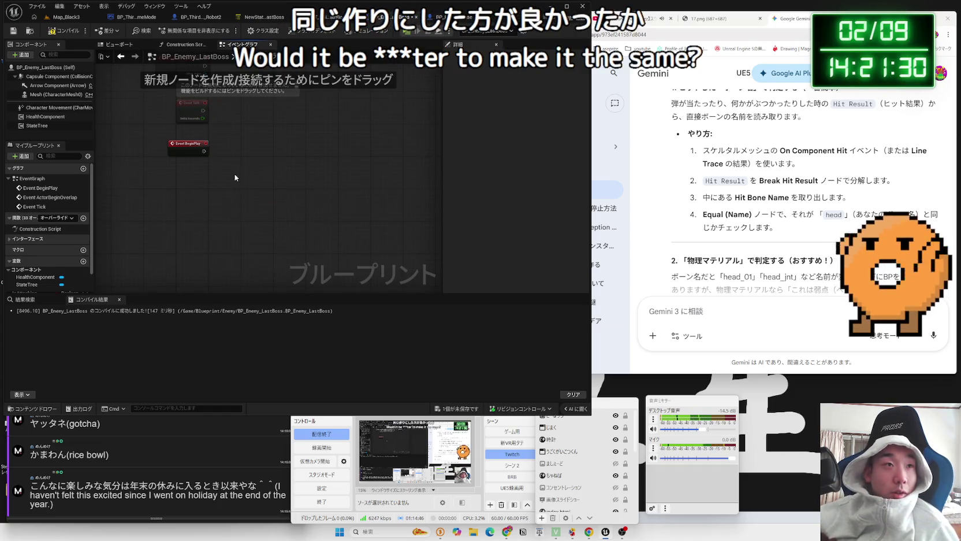
{"action": "key", "text": "Home"}
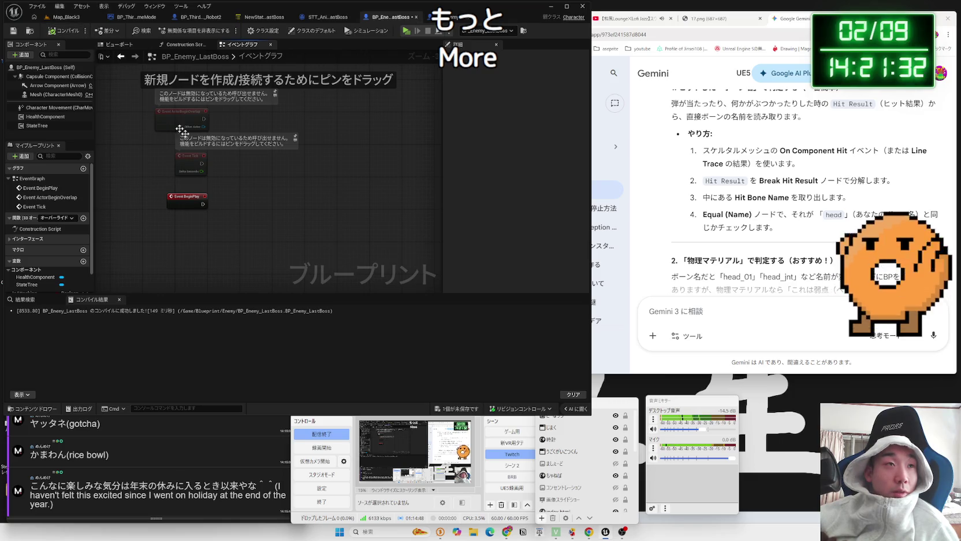
{"action": "scroll", "coordinate": [234, 231], "scroll_direction": "down", "scroll_amount": 3}
{"action": "scroll", "coordinate": [284, 203], "scroll_direction": "up", "scroll_amount": 2}
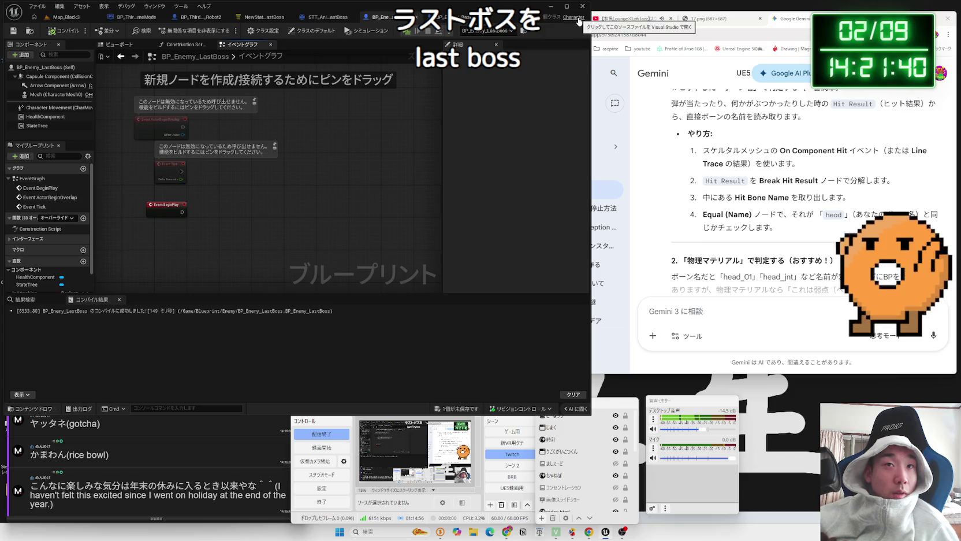
Create BP_Enemy_Last as a child blueprint of BP_Enemy_Base and select it
{"action": "left_click", "coordinate": [77, 21]}
{"action": "right_click", "coordinate": [232, 305]}
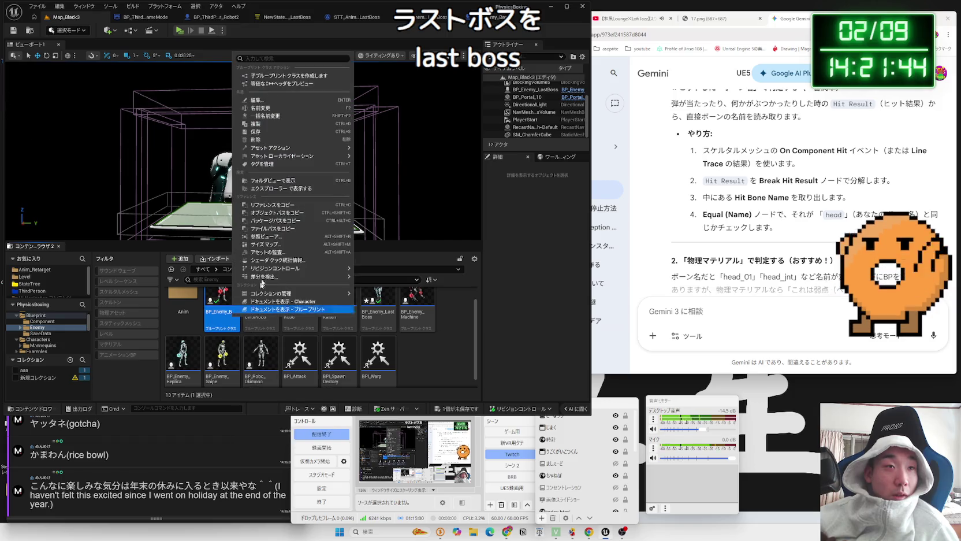
{"action": "mouse_move", "coordinate": [296, 151]}
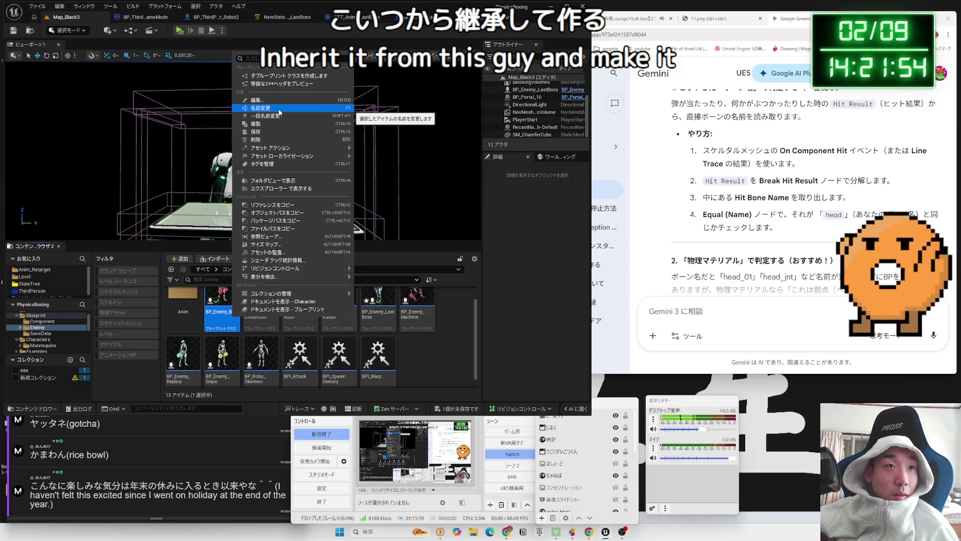
{"action": "left_click", "coordinate": [282, 75]}
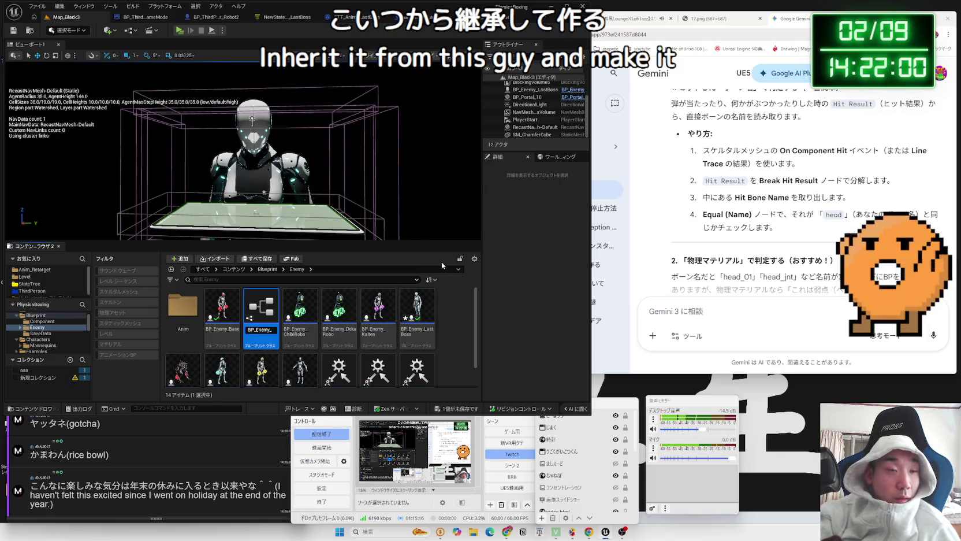
{"action": "key", "text": "Return"}
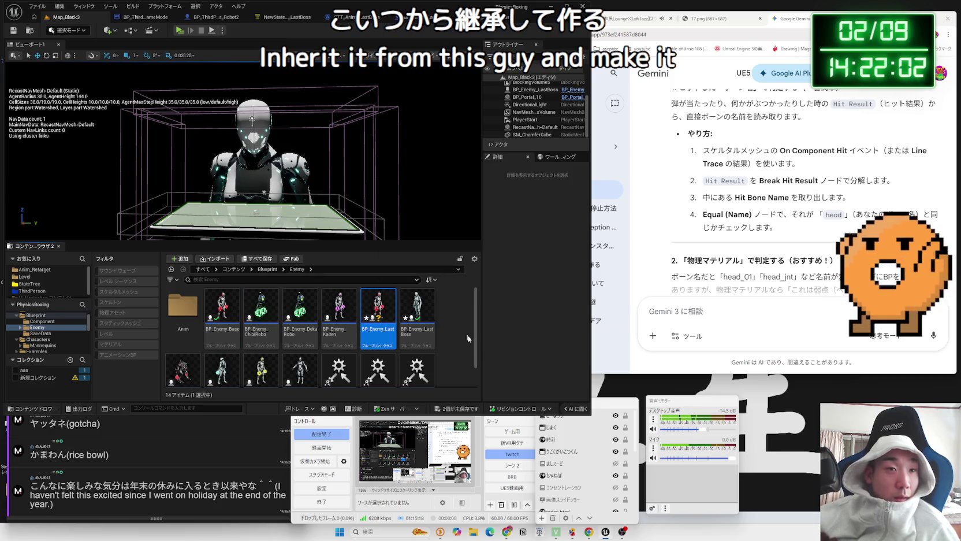
{"action": "left_click", "coordinate": [375, 320]}
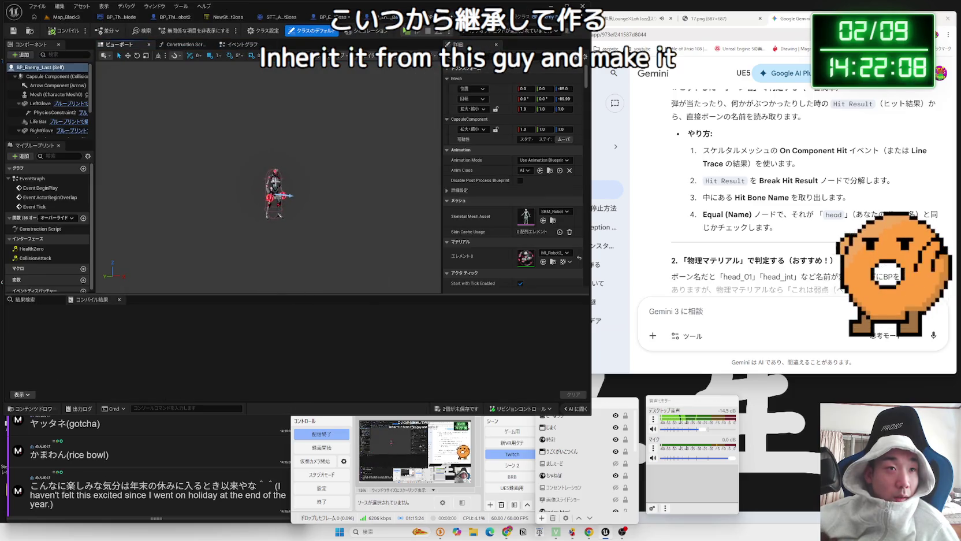
Save all modified assets, including BP_Enemy_Last and BP_Enemy_LastBoss, from the Map_Black3 editor
{"action": "left_click", "coordinate": [286, 194]}
{"action": "left_click", "coordinate": [331, 185]}
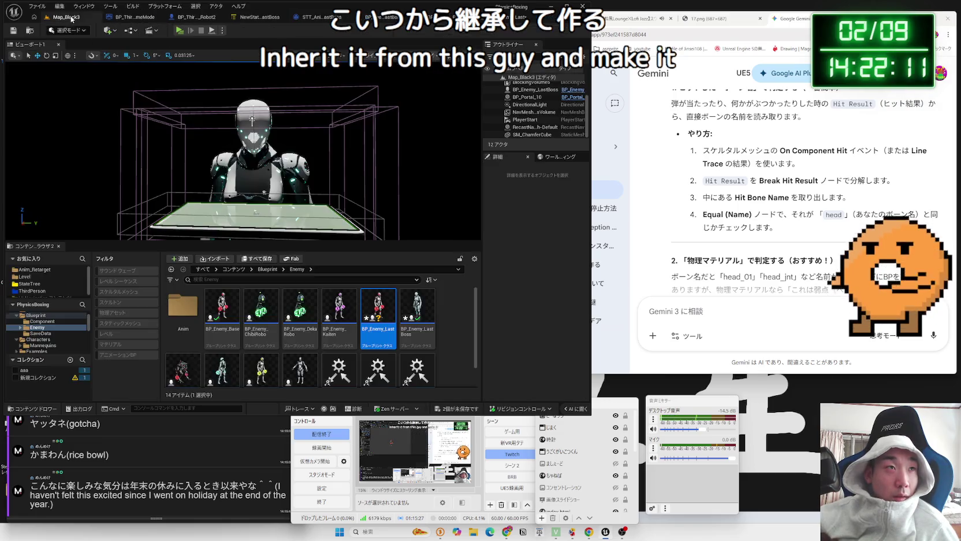
{"action": "left_click", "coordinate": [64, 16]}
{"action": "left_click", "coordinate": [437, 357]}
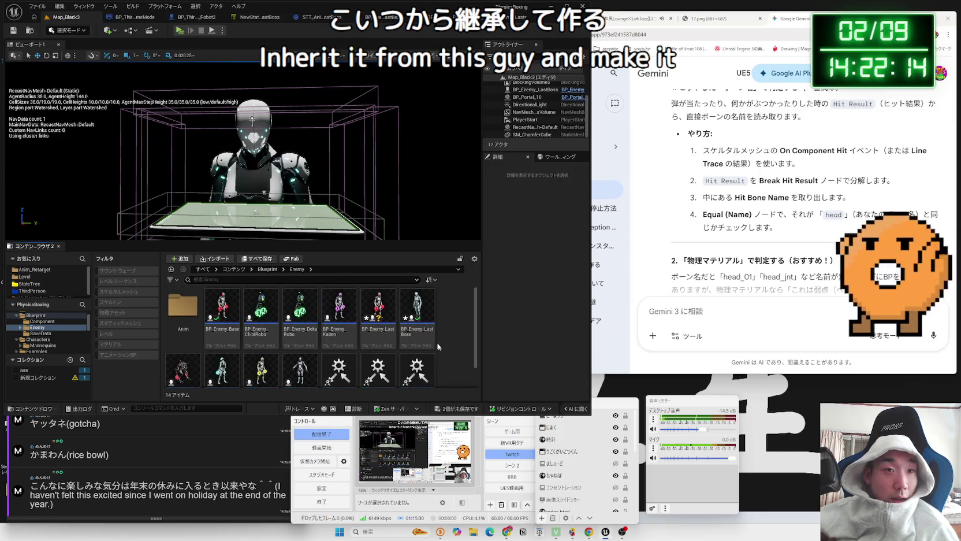
{"action": "key", "text": "ctrl+shift+s"}
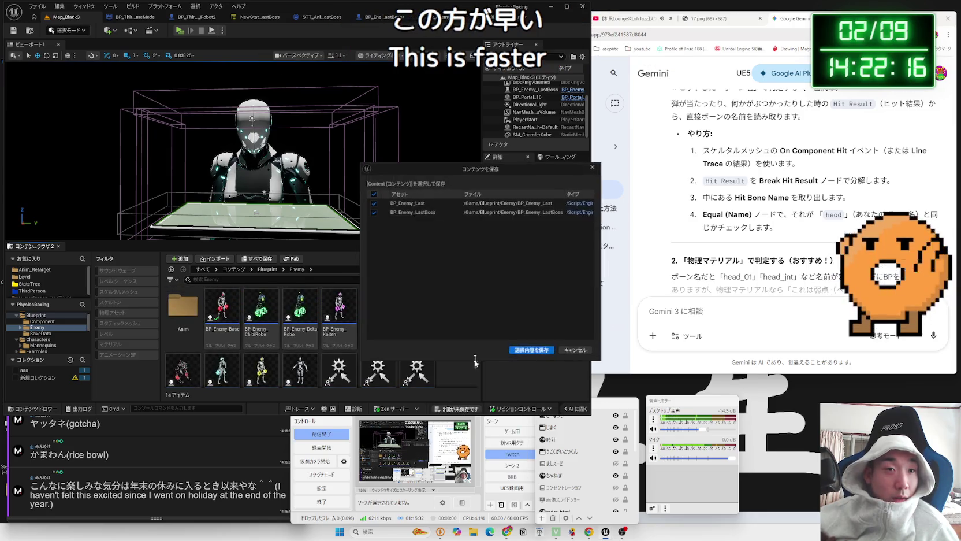
{"action": "key", "text": "Return"}
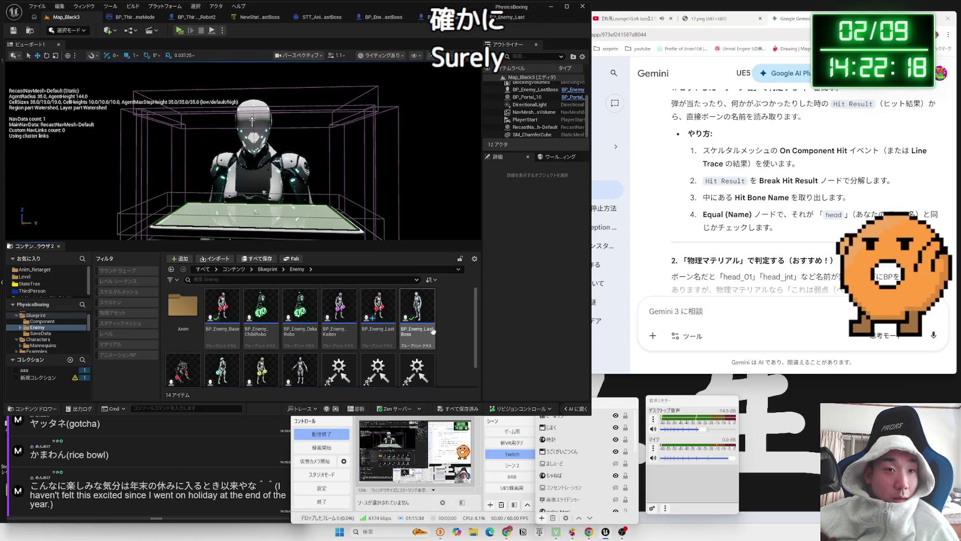
Open BP_Enemy_LastBoss and check the scale of its mesh
{"action": "double_click", "coordinate": [433, 330]}
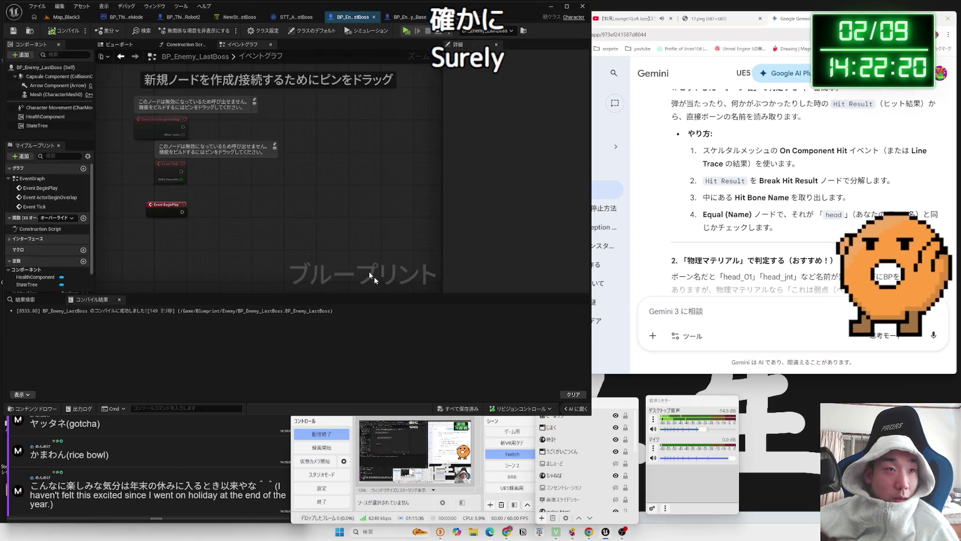
{"action": "left_click", "coordinate": [119, 44]}
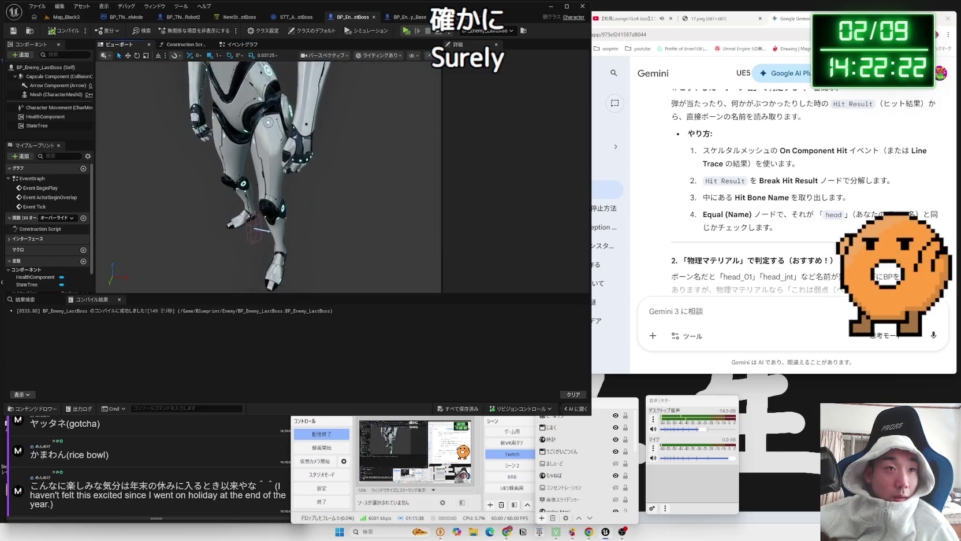
{"action": "left_click", "coordinate": [254, 144]}
{"action": "scroll", "coordinate": [520, 159], "scroll_direction": "up", "scroll_amount": 10}
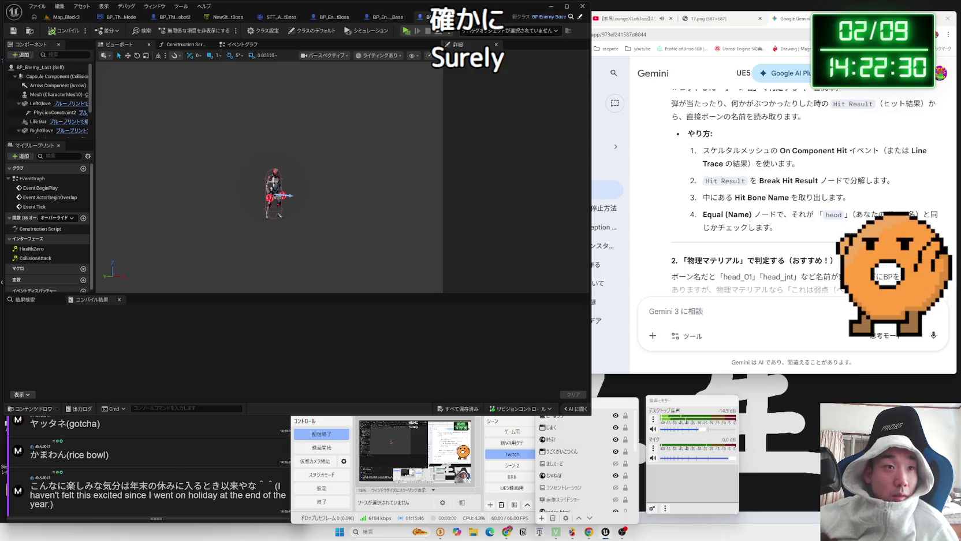
Scale BP_Enemy_Last's mesh to 6.25 on all axes, then compile and save the blueprint
{"action": "left_click", "coordinate": [274, 184]}
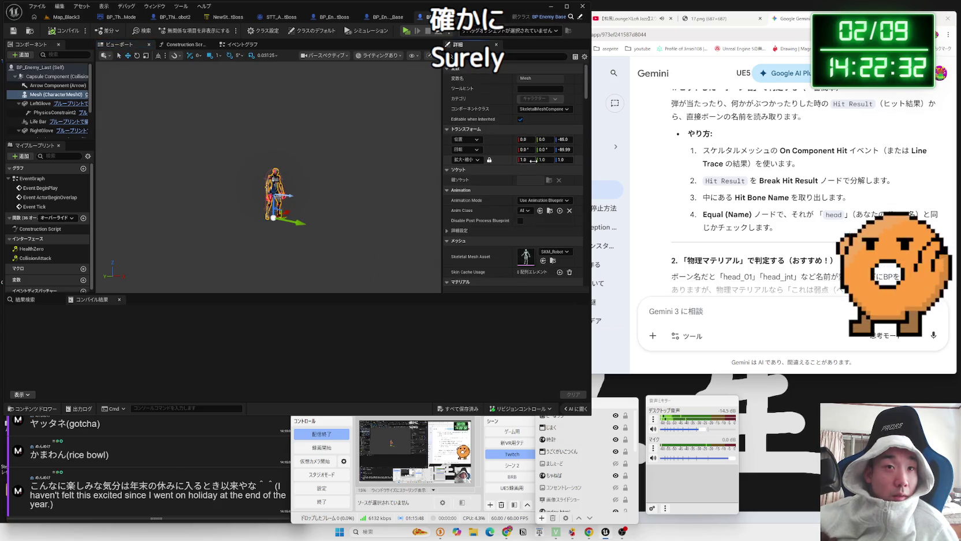
{"action": "type", "text": "6.25"}
{"action": "key", "text": "Return"}
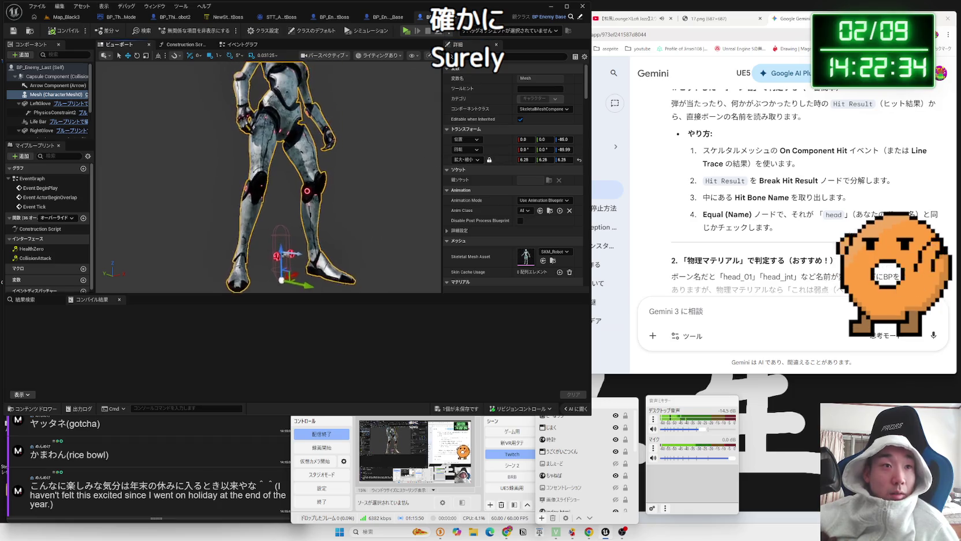
{"action": "scroll", "coordinate": [96, 62], "scroll_direction": "down", "scroll_amount": 3}
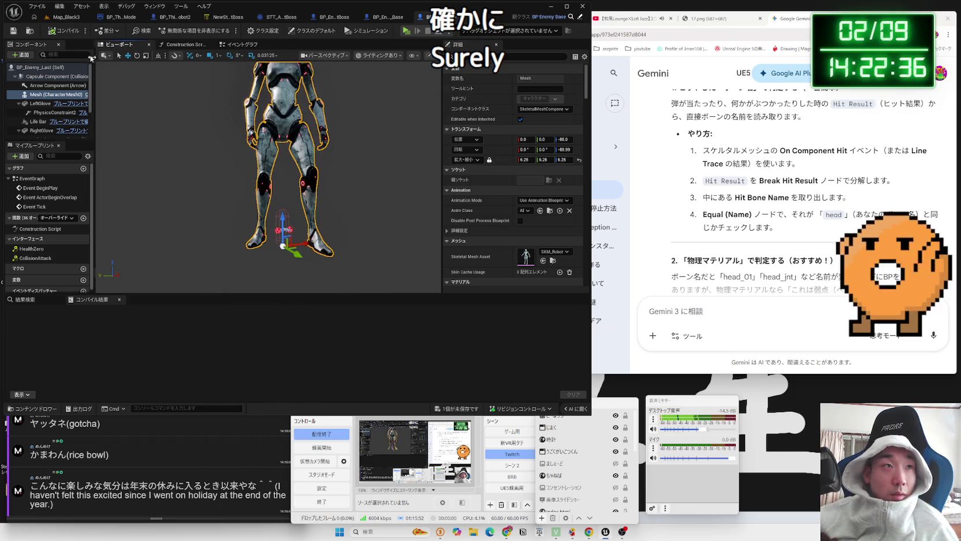
{"action": "left_click", "coordinate": [66, 33]}
{"action": "left_click", "coordinate": [468, 412]}
{"action": "key", "text": "Return"}
Look over the blueprint's event graph and return to the Map_Black3 level
{"action": "left_click", "coordinate": [254, 47]}
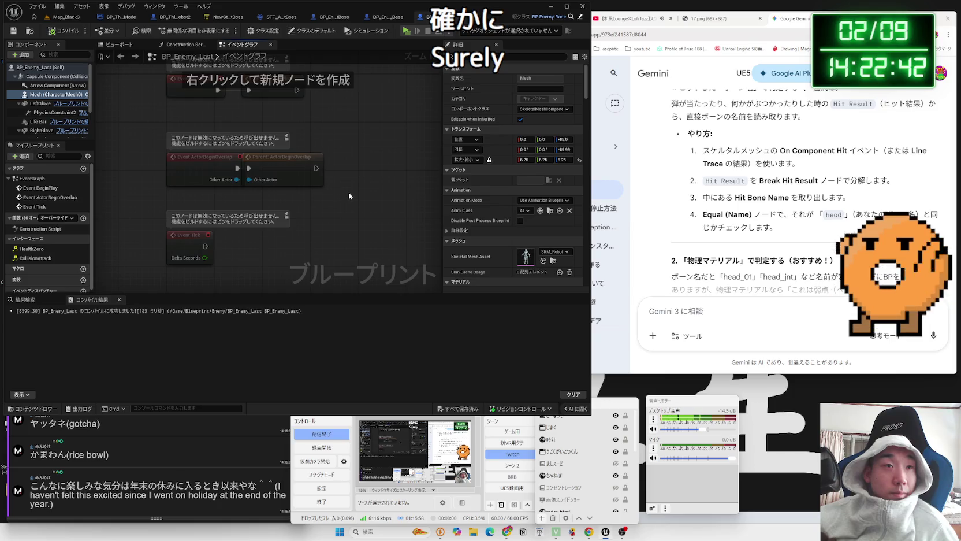
{"action": "scroll", "coordinate": [347, 197], "scroll_direction": "down", "scroll_amount": 1}
{"action": "left_click", "coordinate": [81, 17]}
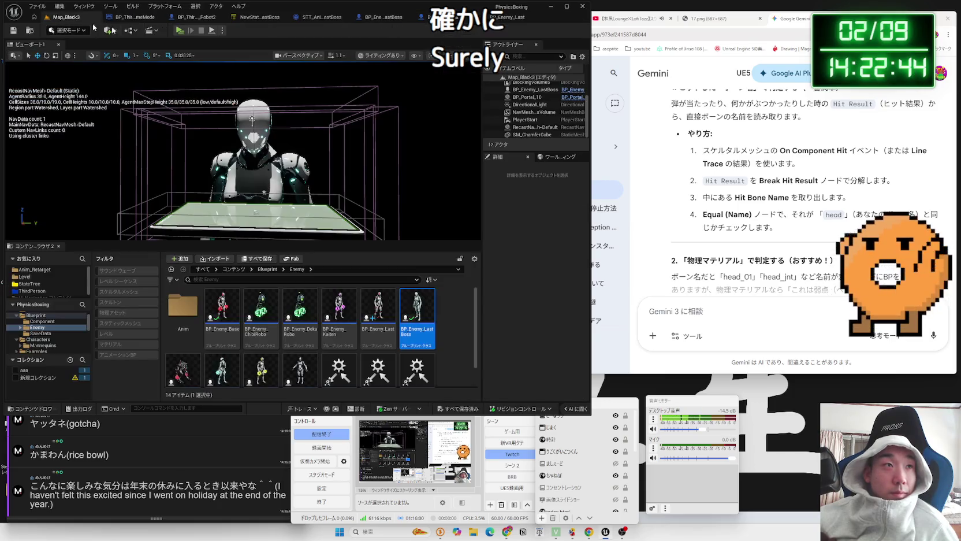
Place a BP_Enemy_Last instance in the level, then delete the old BP_Enemy_LastBoss actor
{"action": "mouse_move", "coordinate": [387, 313]}
{"action": "left_mouse_down"}
{"action": "mouse_move", "coordinate": [347, 173]}
{"action": "mouse_move", "coordinate": [274, 191]}
{"action": "mouse_move", "coordinate": [362, 94]}
{"action": "mouse_move", "coordinate": [368, 111]}
{"action": "left_mouse_up"}
{"action": "key", "text": "f"}
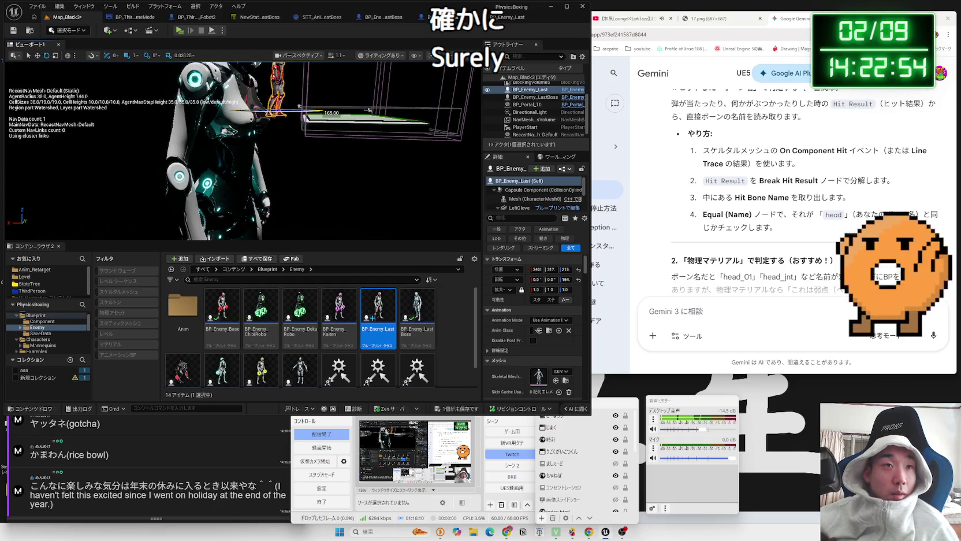
{"action": "left_click", "coordinate": [221, 107]}
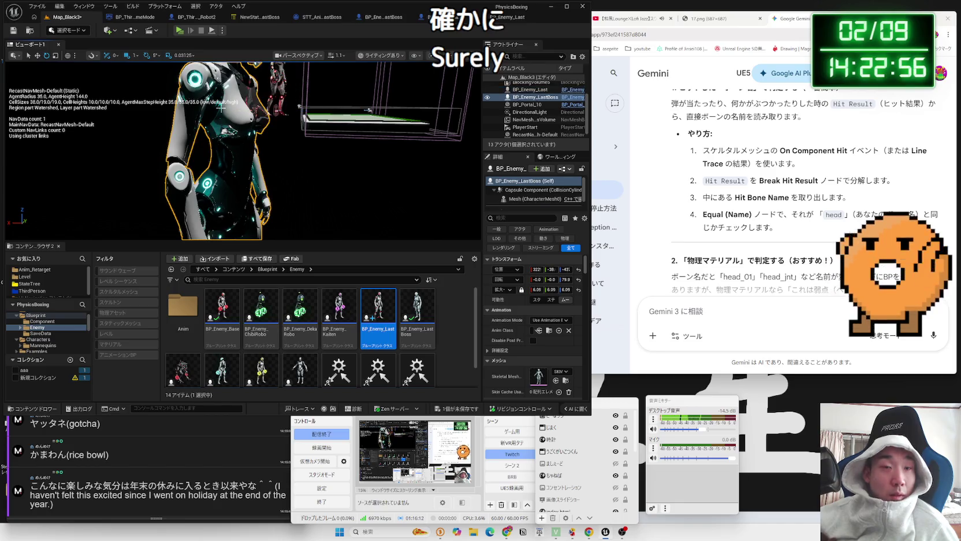
{"action": "key", "text": "Delete"}
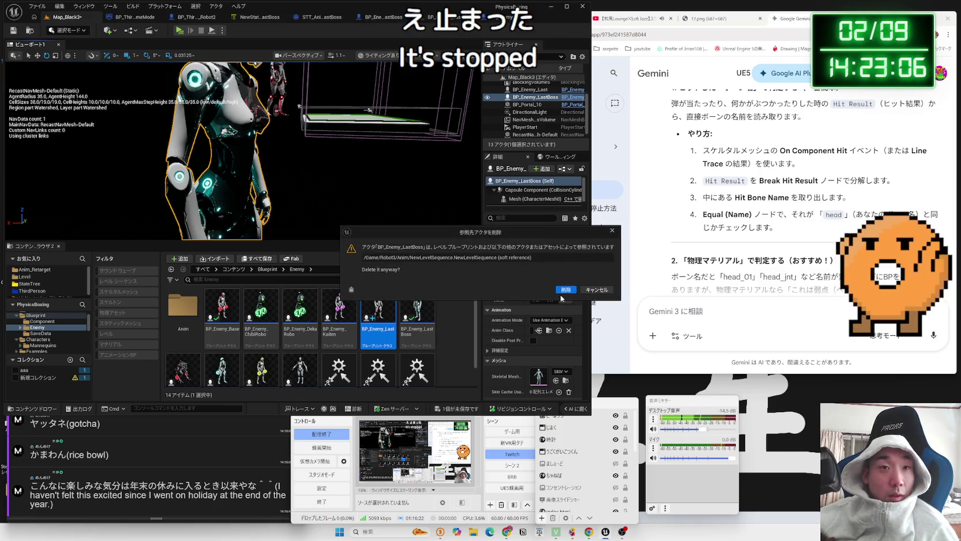
Confirm deleting the referenced BP_Enemy_LastBoss actor, then select and frame the BP_Enemy_Last enemy
{"action": "left_click", "coordinate": [566, 293]}
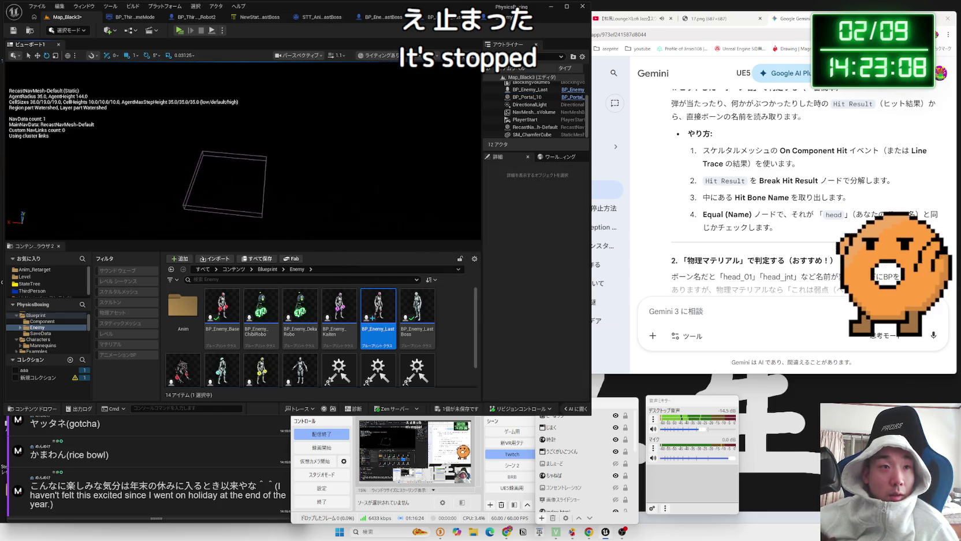
{"action": "left_click_drag", "start_coordinate": [365, 129], "coordinate": [364, 130]}
{"action": "left_click_drag", "start_coordinate": [285, 104], "coordinate": [284, 104]}
{"action": "left_click", "coordinate": [289, 166]}
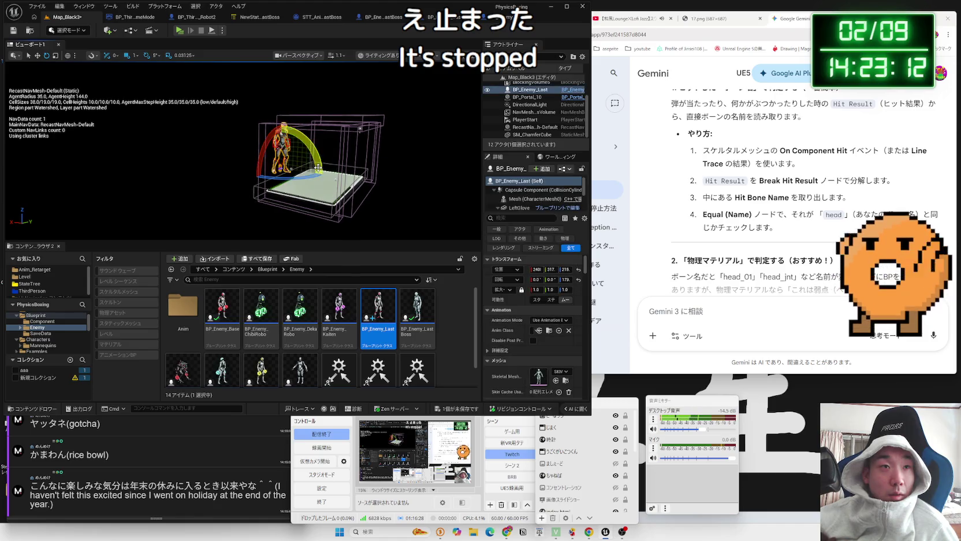
{"action": "key", "text": "Escape"}
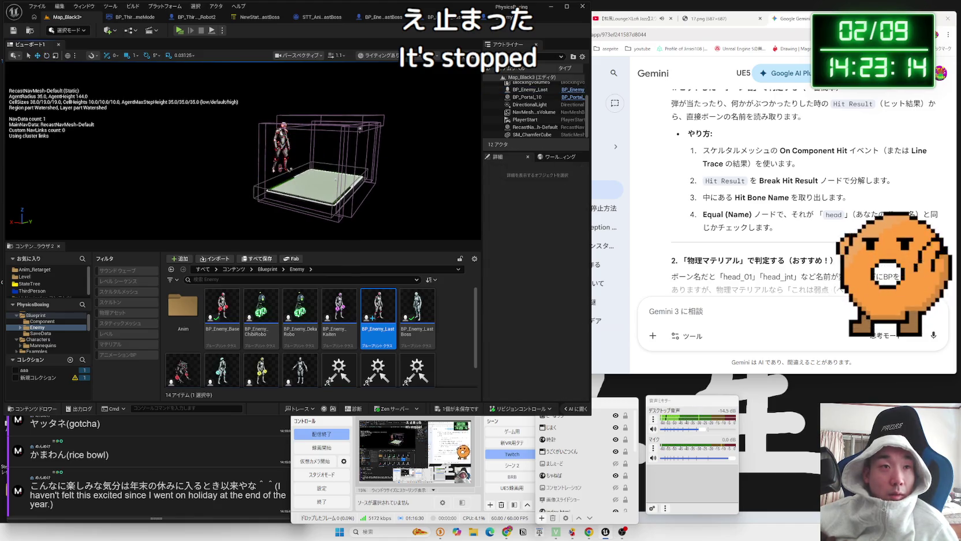
{"action": "left_click", "coordinate": [281, 167]}
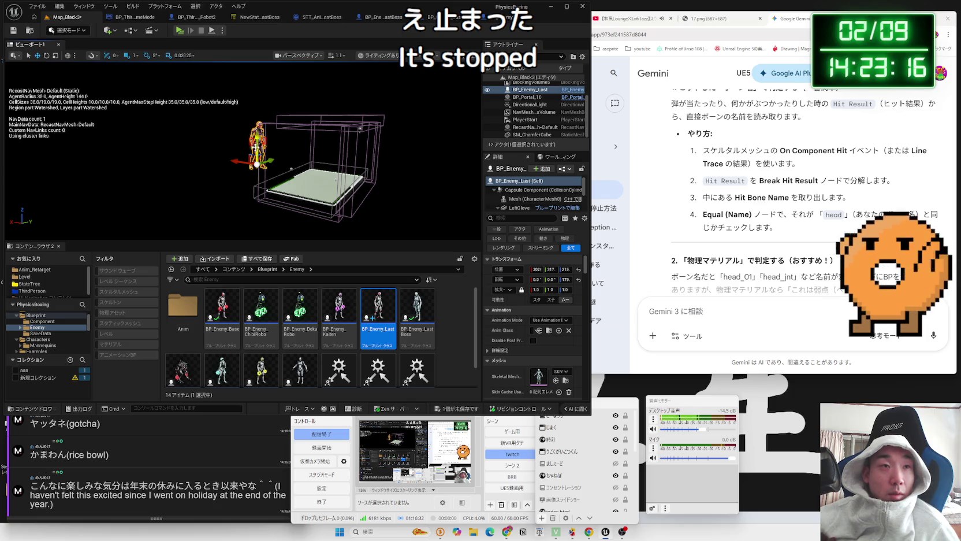
{"action": "key", "text": "f"}
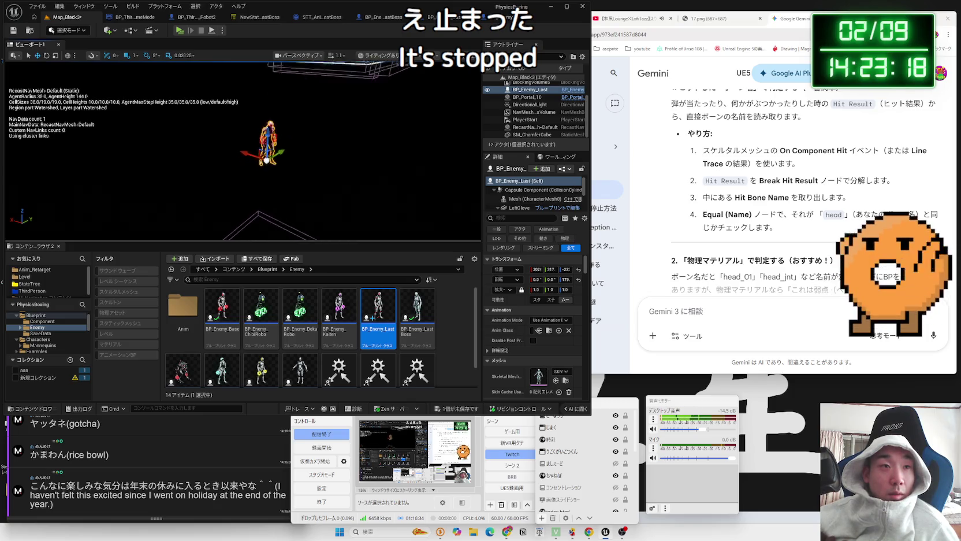
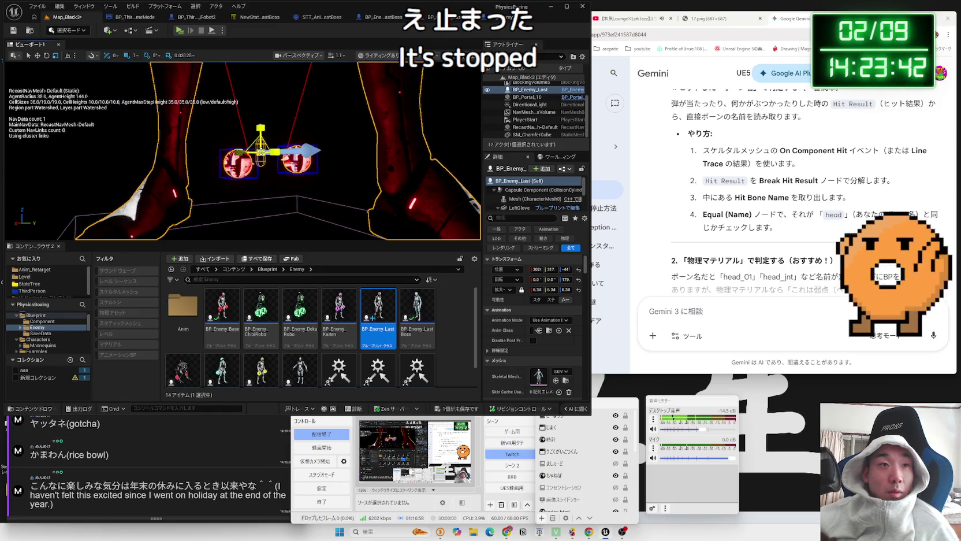
Scale BP_Enemy_Last to about 5.03 and raise its mesh to Z -12
{"action": "key", "text": "ctrl+z"}
{"action": "left_click_drag", "start_coordinate": [537, 289], "coordinate": [584, 289]}
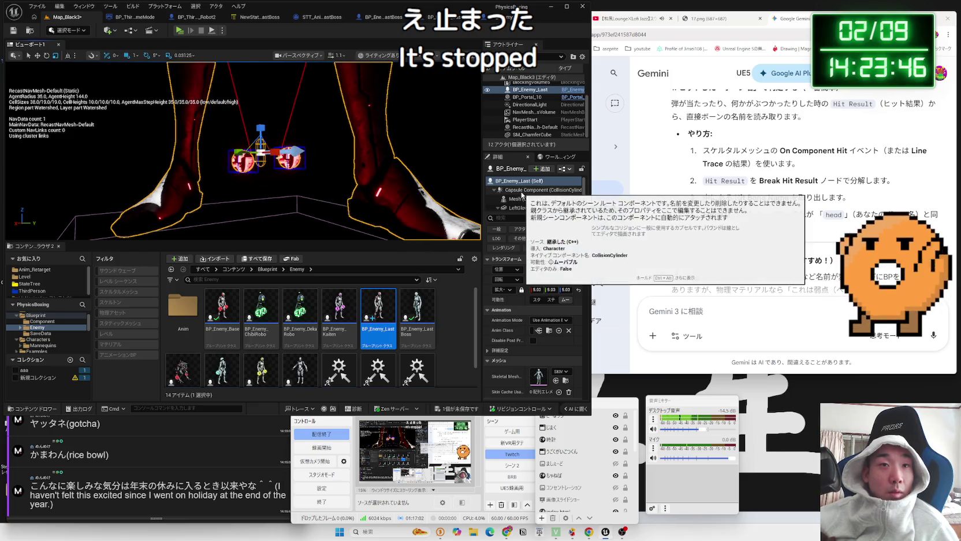
{"action": "left_click", "coordinate": [521, 198]}
{"action": "left_click_drag", "start_coordinate": [263, 194], "coordinate": [267, 139]}
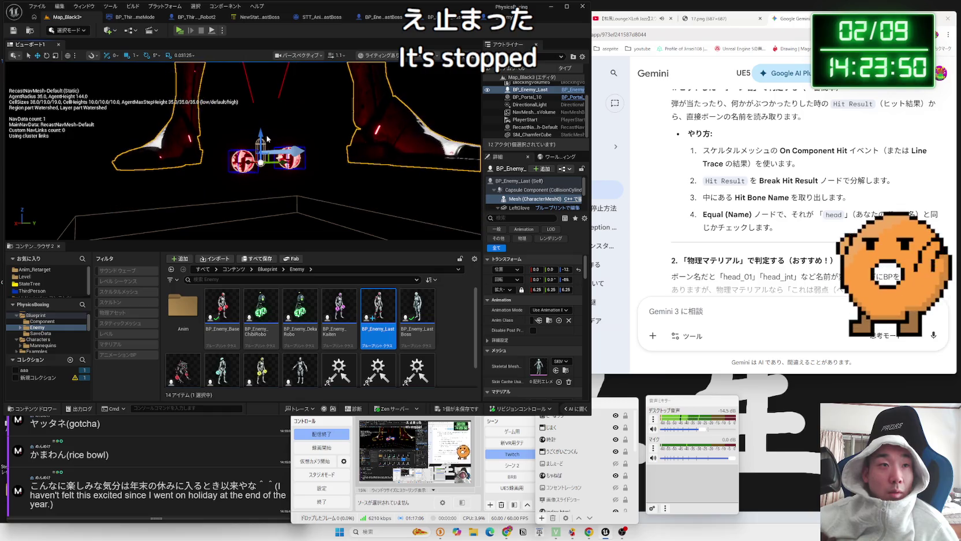
Play-test the level, review the runtime errors, then bring up the Robot2 character blueprint
{"action": "left_click", "coordinate": [180, 30]}
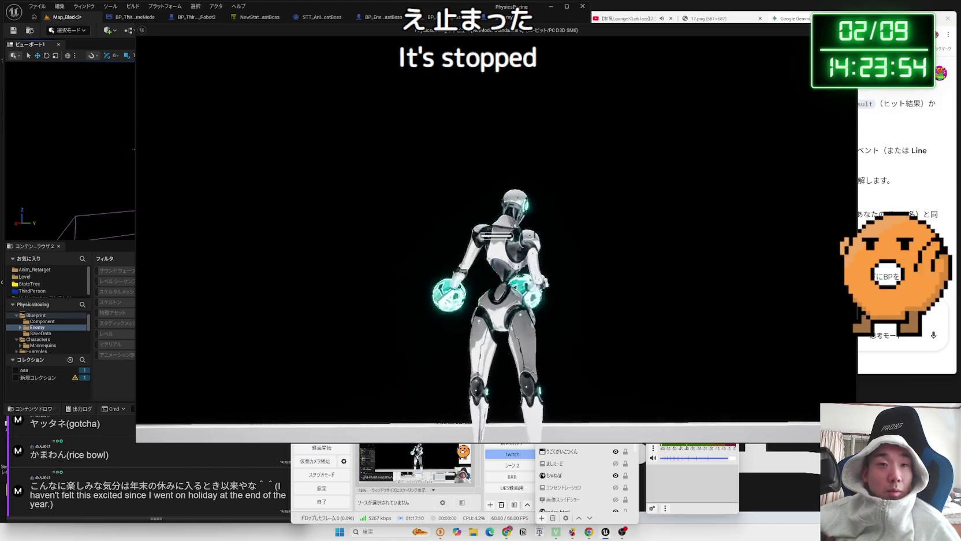
{"action": "key", "text": "Escape"}
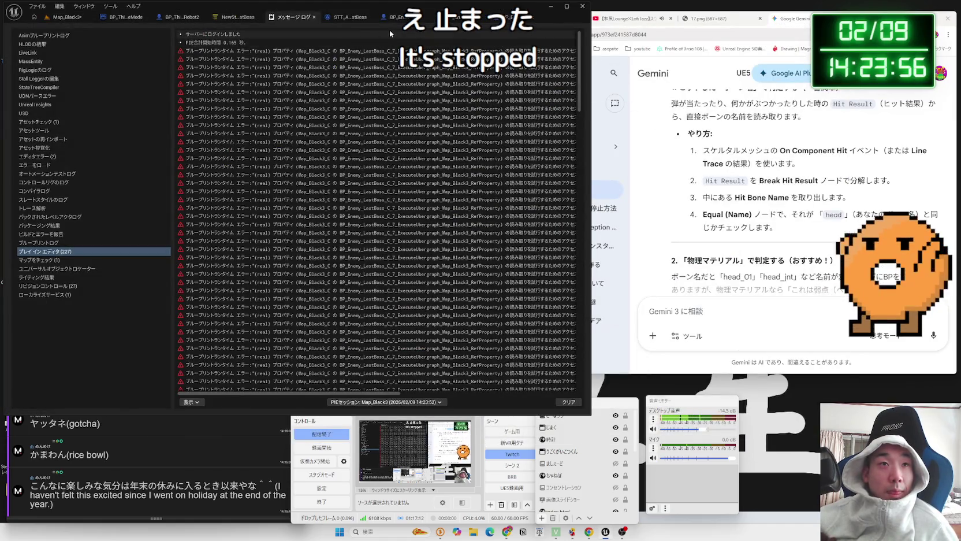
{"action": "left_click", "coordinate": [387, 51]}
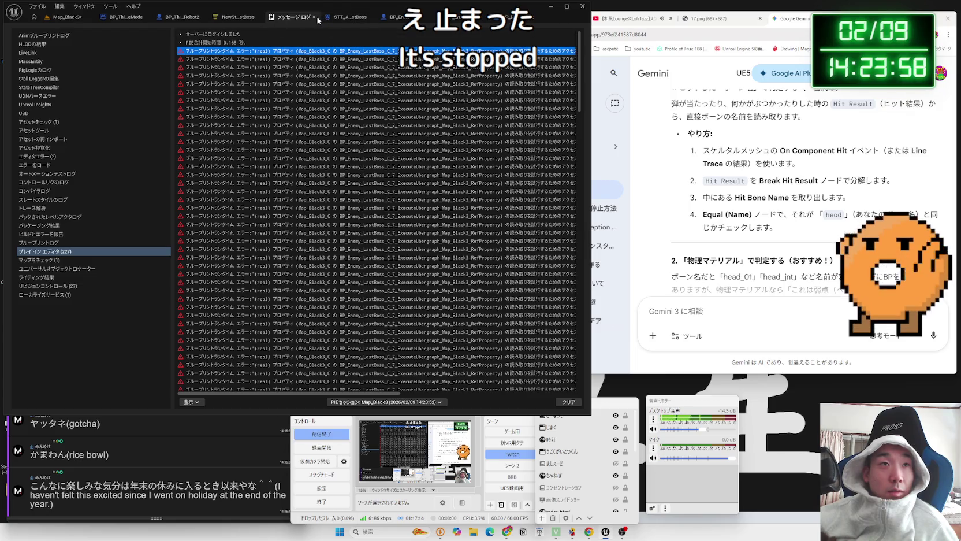
{"action": "left_click", "coordinate": [315, 18]}
{"action": "left_click", "coordinate": [169, 17]}
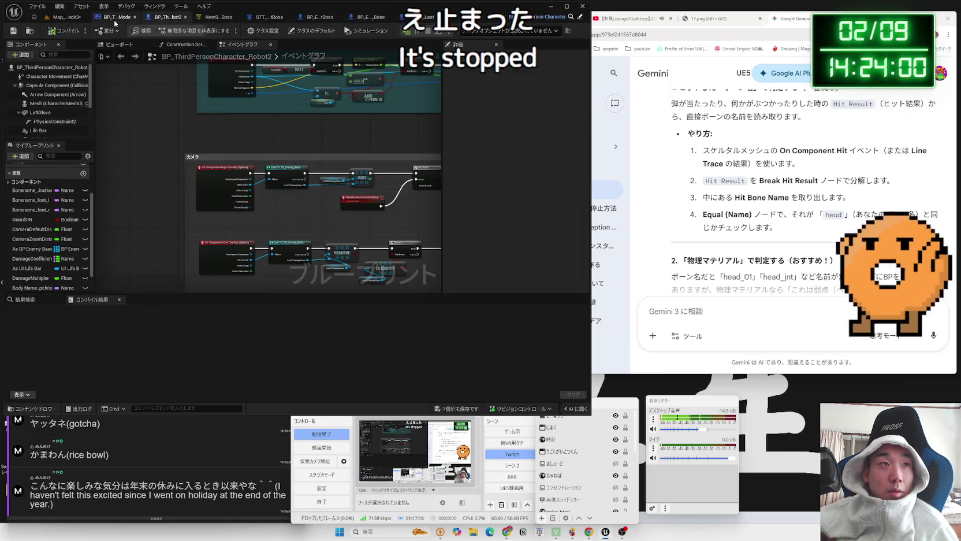
Open the Map_Black3 level blueprint and look over its graph
{"action": "left_click", "coordinate": [63, 18]}
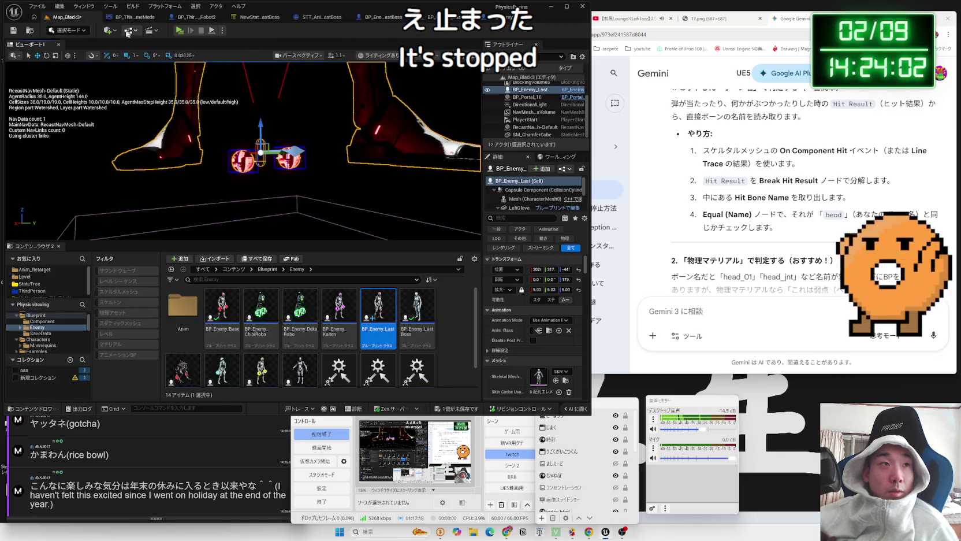
{"action": "left_click", "coordinate": [130, 30]}
{"action": "left_click", "coordinate": [156, 101]}
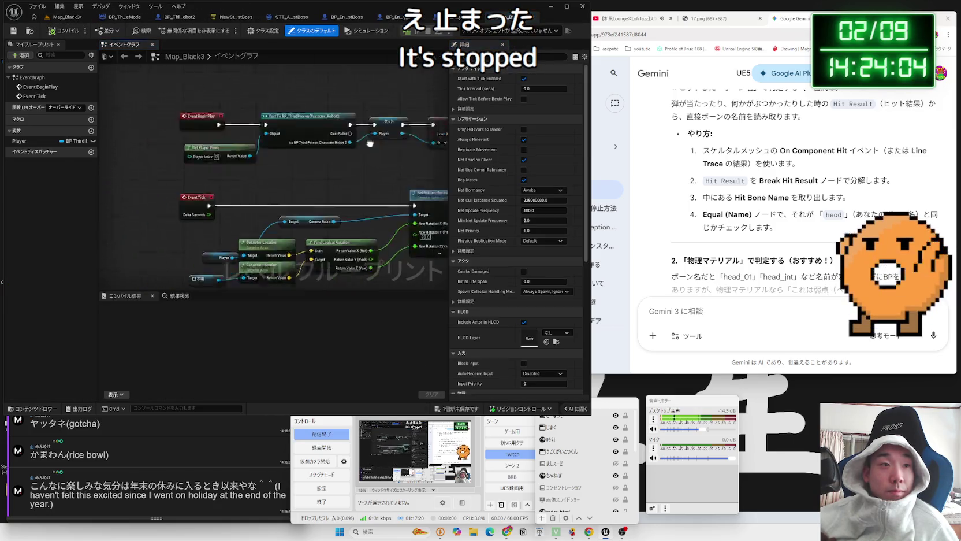
{"action": "left_click_drag", "start_coordinate": [337, 162], "coordinate": [431, 73]}
{"action": "left_click", "coordinate": [259, 207]}
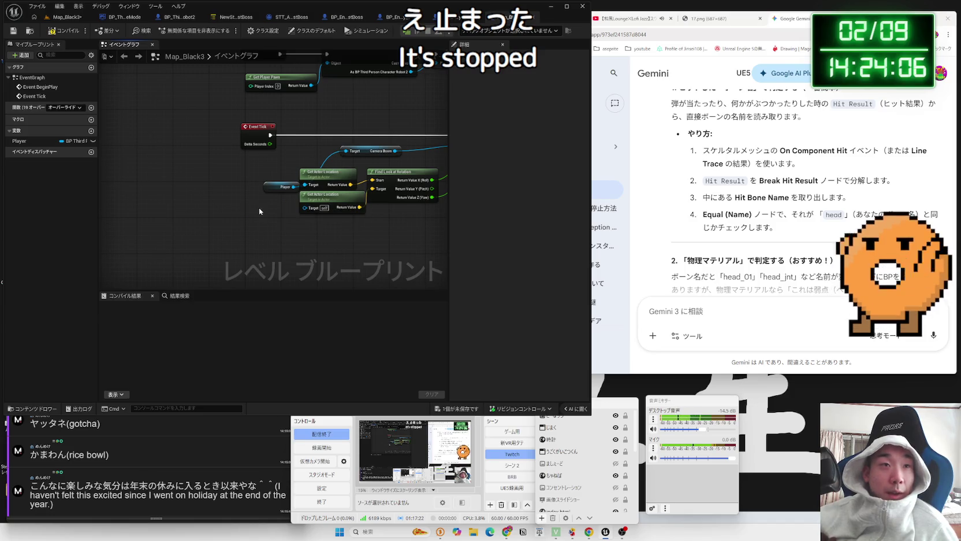
{"action": "left_click", "coordinate": [138, 56]}
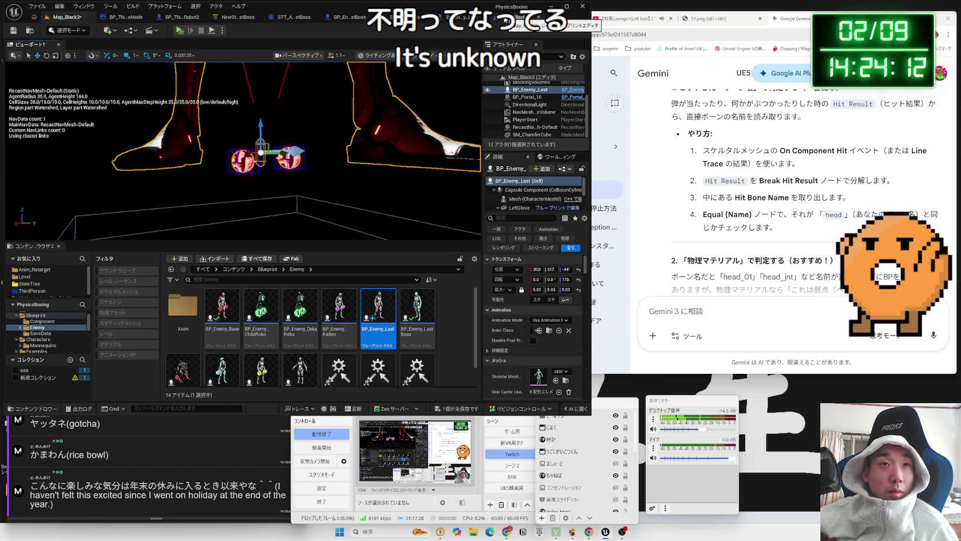
Add a BP_Enemy_Last reference wired to Get Actor Location's Target, then play-test the level
{"action": "left_click", "coordinate": [500, 20]}
{"action": "right_click", "coordinate": [252, 236]}
{"action": "left_click", "coordinate": [305, 241]}
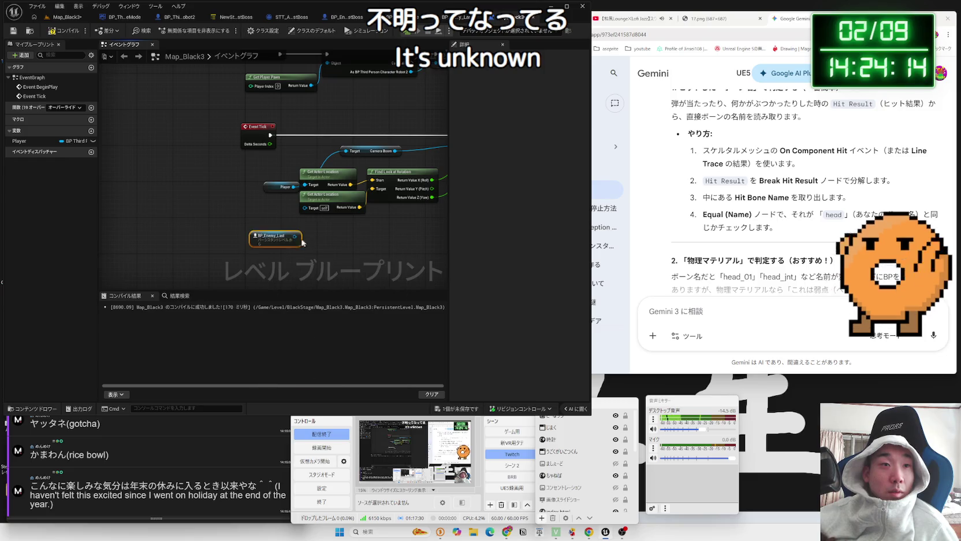
{"action": "left_click_drag", "start_coordinate": [311, 211], "coordinate": [310, 211]}
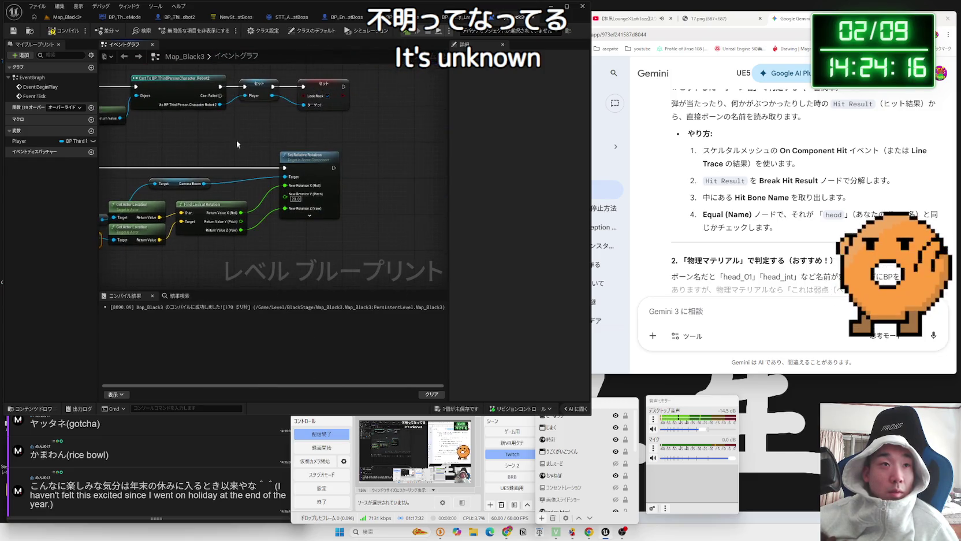
{"action": "left_click", "coordinate": [67, 16]}
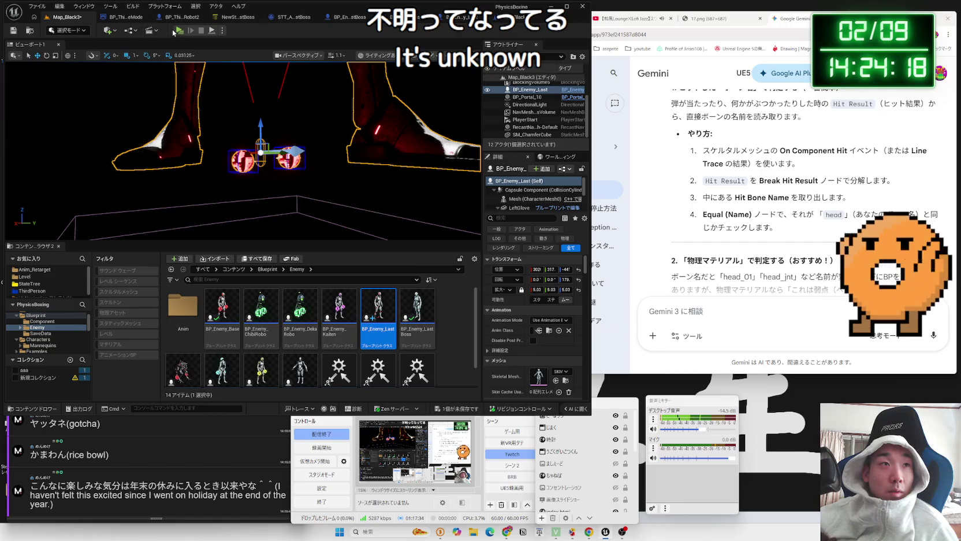
{"action": "key", "text": "alt+p"}
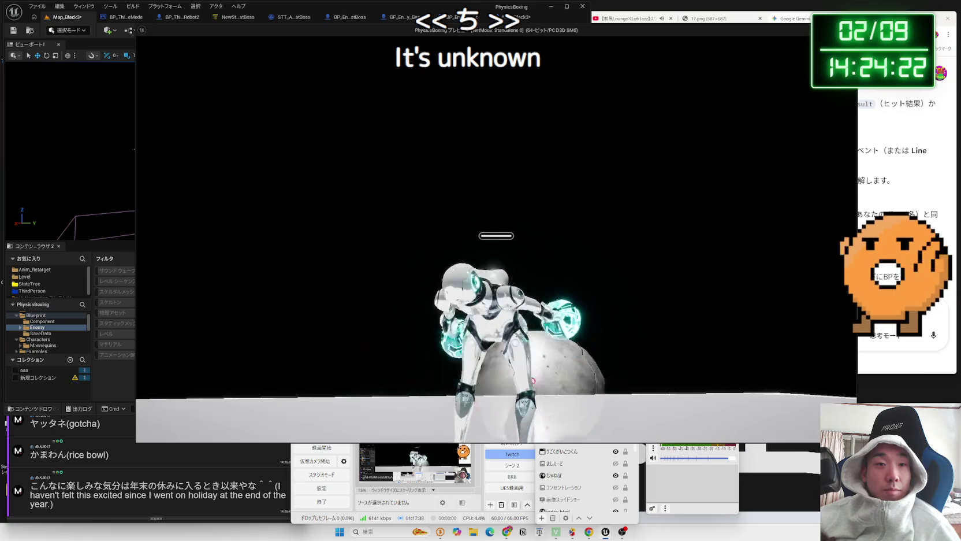
Enlarge the framed enemy to scale 10.4, lower it to Z -46, and play-test
{"action": "key", "text": "Escape"}
{"action": "key", "text": "f"}
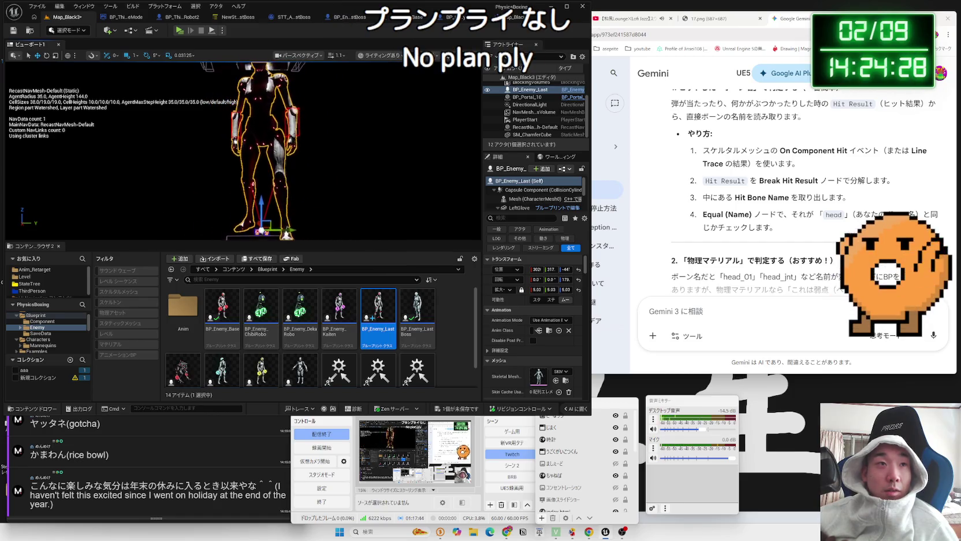
{"action": "left_click_drag", "start_coordinate": [258, 206], "coordinate": [269, 207]}
{"action": "scroll", "coordinate": [297, 150], "scroll_direction": "up", "scroll_amount": 5}
{"action": "scroll", "coordinate": [289, 170], "scroll_direction": "up", "scroll_amount": 3}
{"action": "left_click_drag", "start_coordinate": [268, 119], "coordinate": [264, 119]}
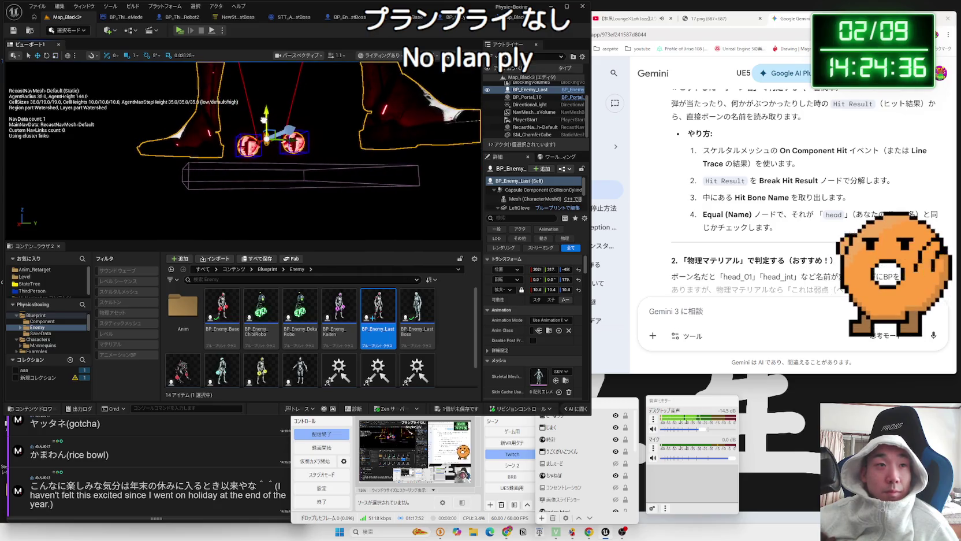
{"action": "left_click", "coordinate": [180, 30]}
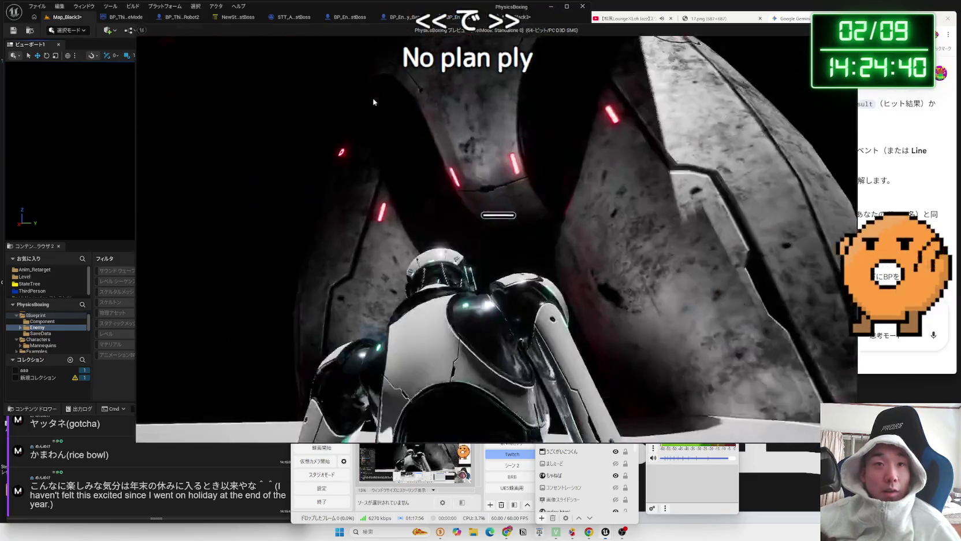
{"action": "key", "text": "Escape"}
Shrink the enemy to scale 7.53, move it to Location Y 91, and play-test
{"action": "scroll", "coordinate": [258, 130], "scroll_direction": "down", "scroll_amount": 5}
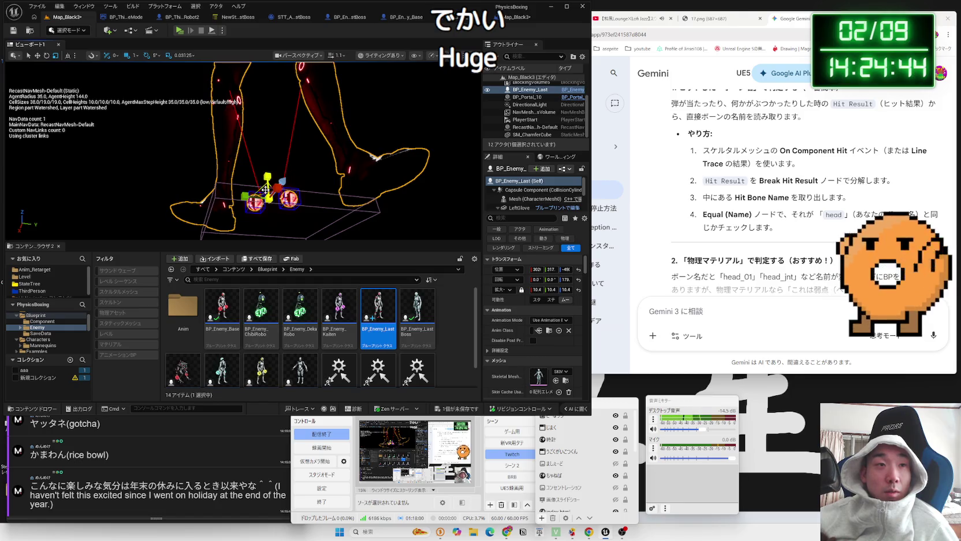
{"action": "scroll", "coordinate": [243, 150], "scroll_direction": "up", "scroll_amount": 5}
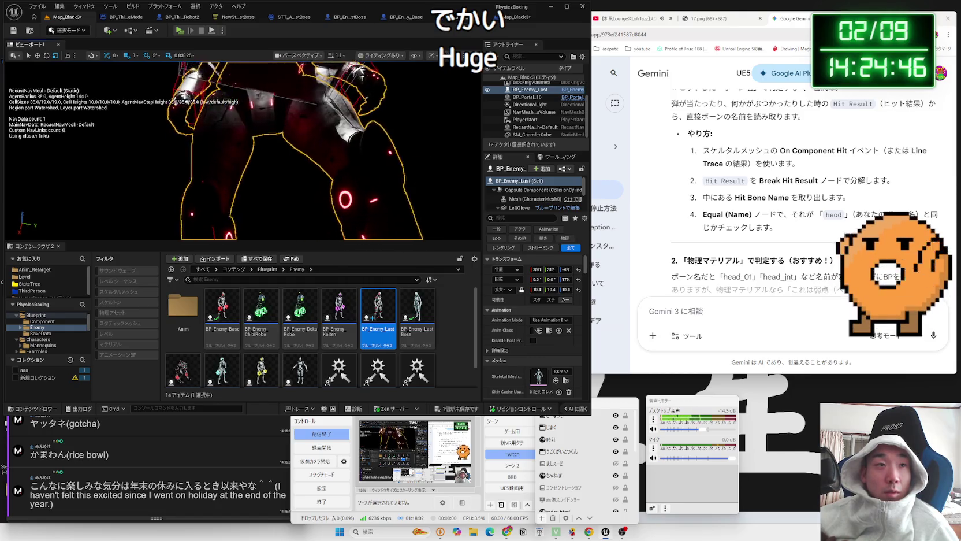
{"action": "scroll", "coordinate": [243, 150], "scroll_direction": "up", "scroll_amount": 5}
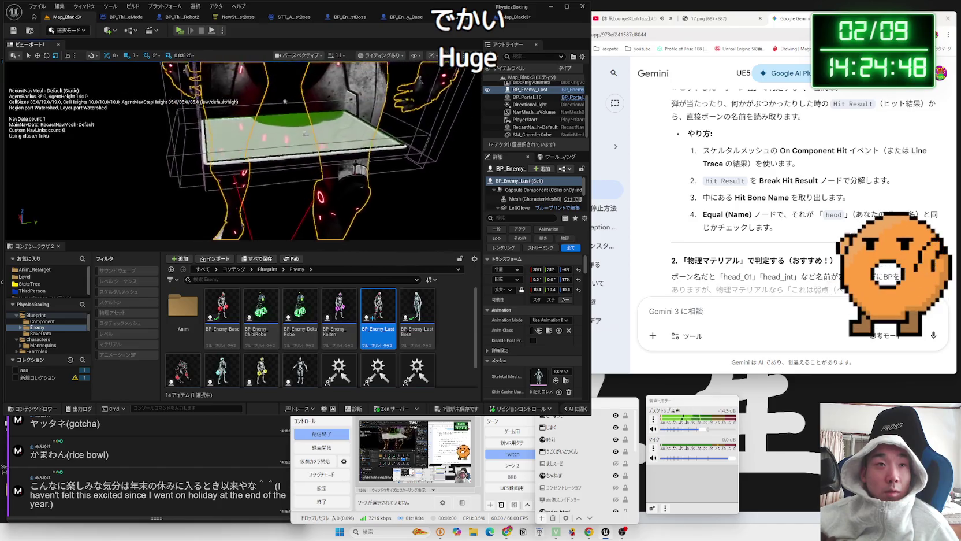
{"action": "scroll", "coordinate": [370, 219], "scroll_direction": "up", "scroll_amount": 3}
{"action": "left_click_drag", "start_coordinate": [537, 289], "coordinate": [488, 290]}
{"action": "left_click_drag", "start_coordinate": [381, 225], "coordinate": [358, 174]}
{"action": "left_click_drag", "start_coordinate": [261, 237], "coordinate": [256, 219]}
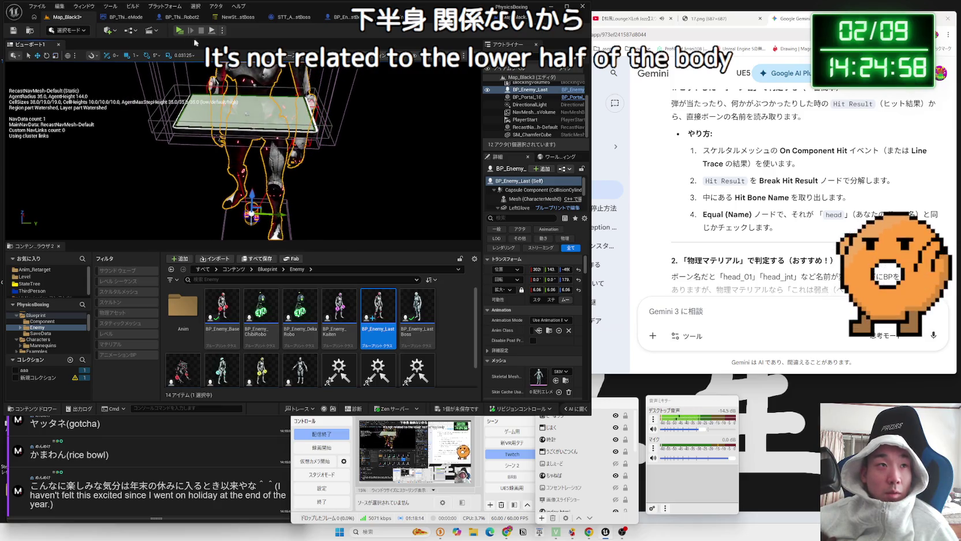
{"action": "left_click", "coordinate": [179, 30]}
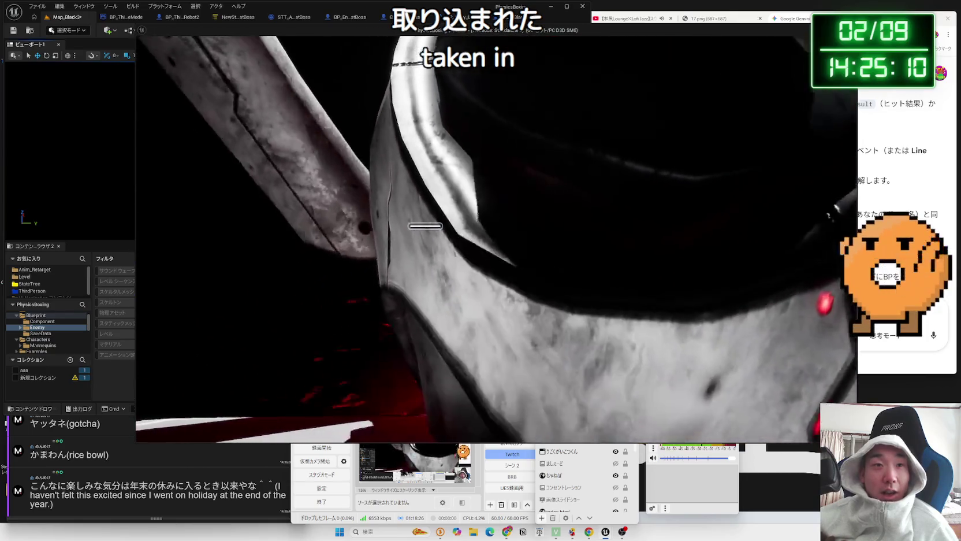
{"action": "key", "text": "Escape"}
{"action": "mouse_move", "coordinate": [426, 74]}
{"action": "left_mouse_down"}
{"action": "mouse_move", "coordinate": [405, 81]}
{"action": "mouse_move", "coordinate": [426, 74]}
{"action": "left_mouse_up"}
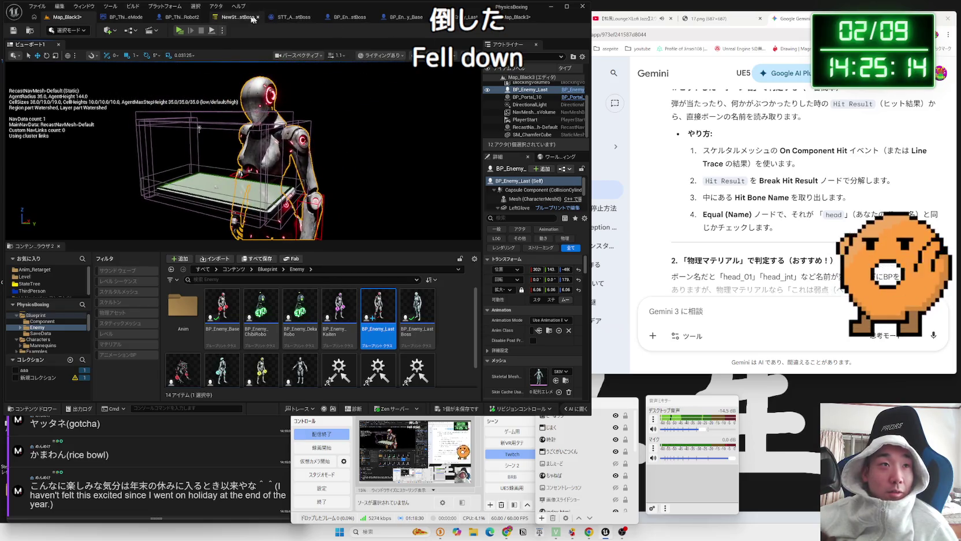
Browse the open editor tabs to reach the BP_Enemy_Base blueprint
{"action": "left_click", "coordinate": [258, 20]}
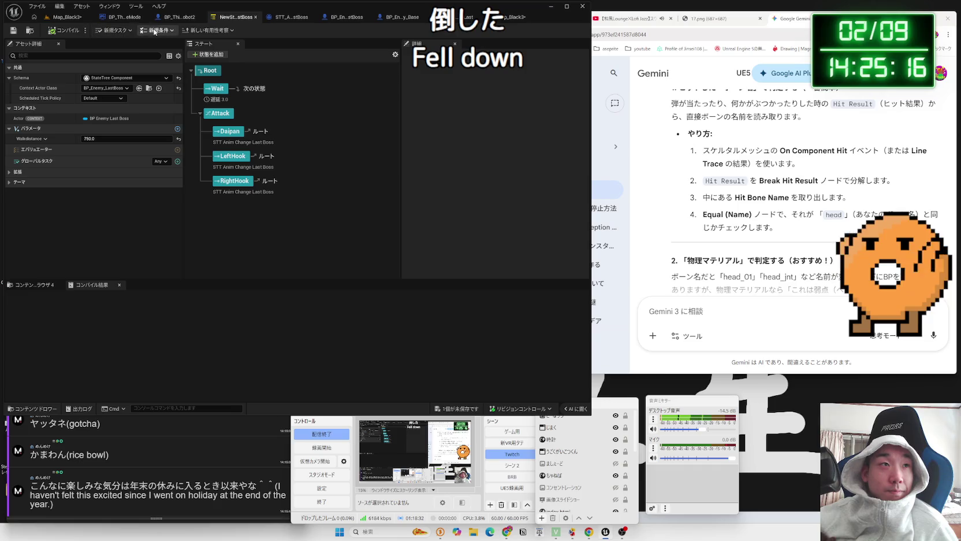
{"action": "left_click", "coordinate": [127, 20]}
{"action": "left_click", "coordinate": [64, 19]}
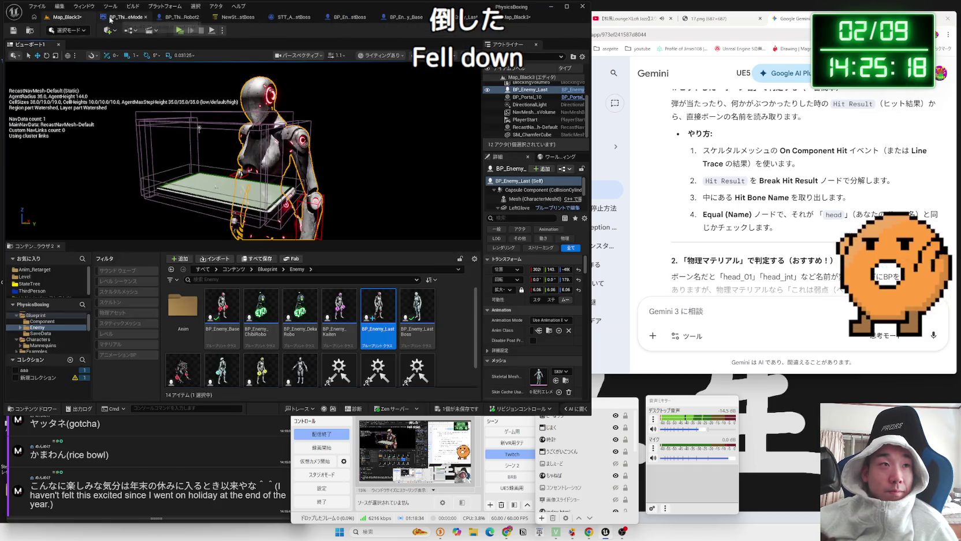
{"action": "left_click", "coordinate": [110, 19]}
{"action": "left_click", "coordinate": [349, 19]}
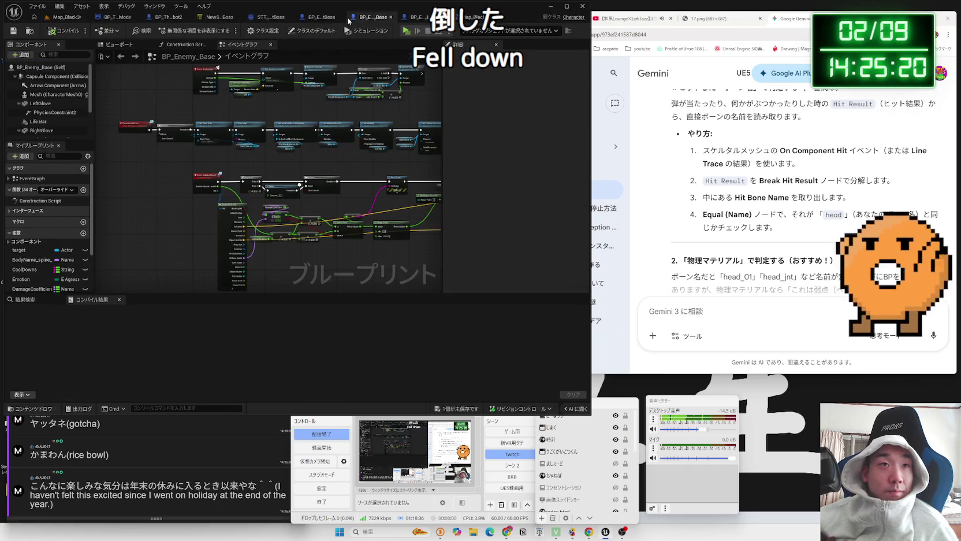
{"action": "left_click", "coordinate": [410, 20]}
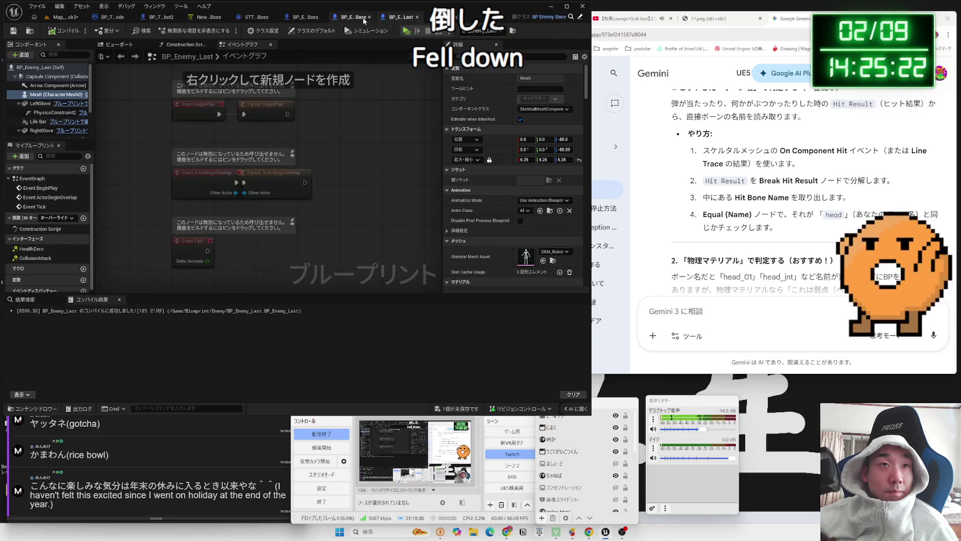
{"action": "left_click", "coordinate": [364, 20]}
Assign a state tree asset to BP_Enemy_Base's StateTree component and compile
{"action": "scroll", "coordinate": [44, 133], "scroll_direction": "down", "scroll_amount": 3}
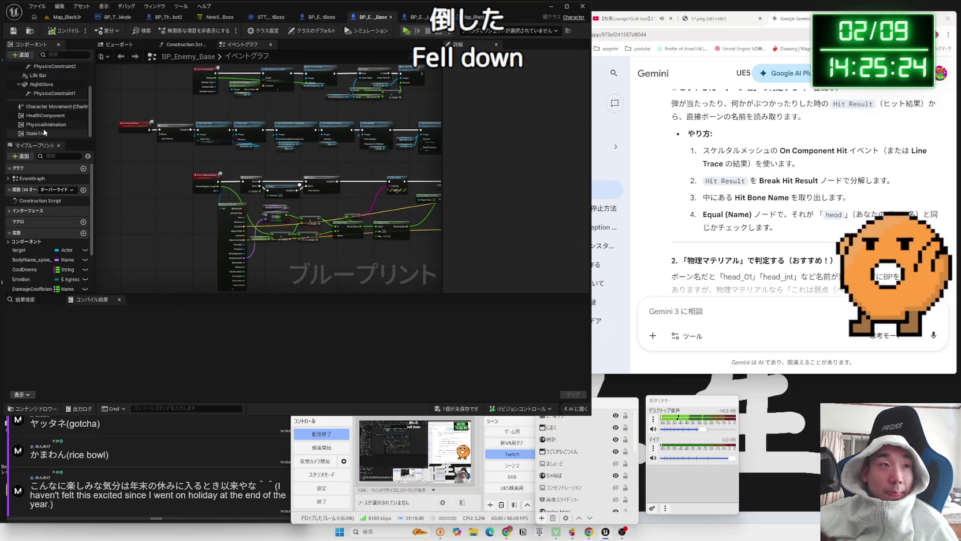
{"action": "left_click", "coordinate": [40, 134]}
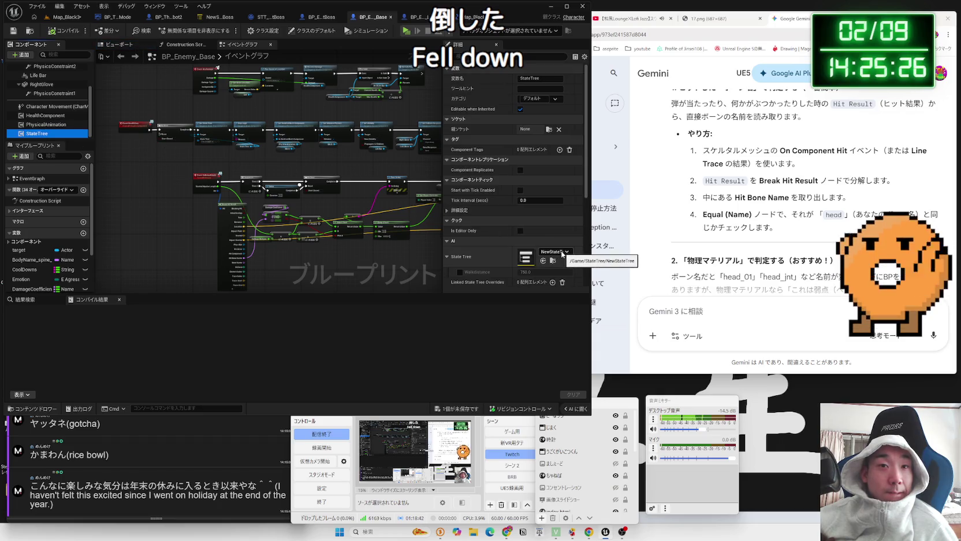
{"action": "left_click", "coordinate": [547, 261]}
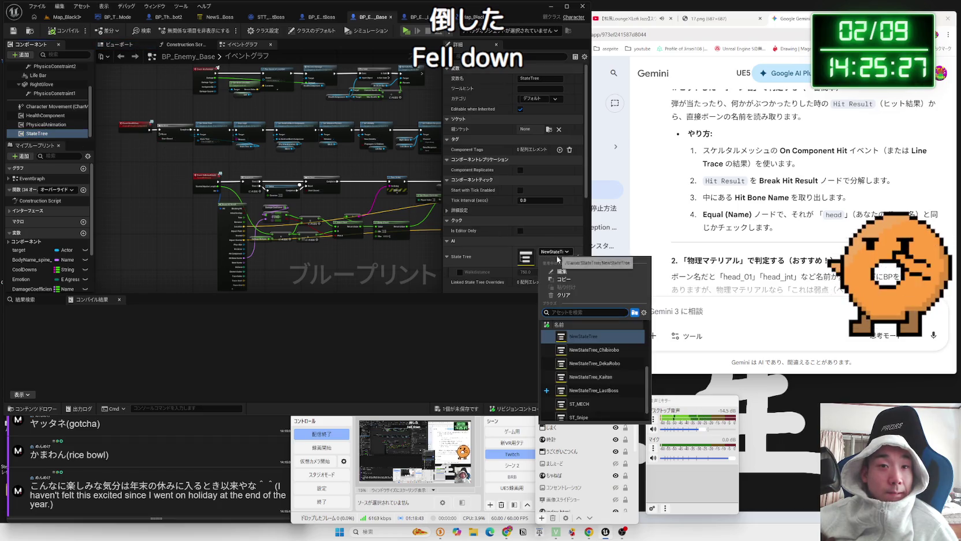
{"action": "left_click", "coordinate": [595, 375]}
{"action": "left_click", "coordinate": [65, 32]}
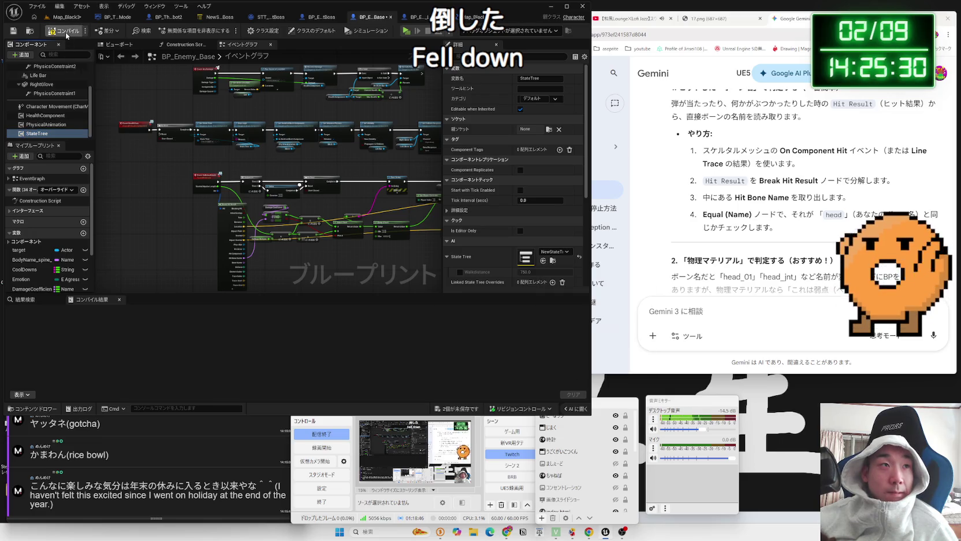
In NewStateTree, open the Daipan state's anim change task blueprint for editing
{"action": "left_click", "coordinate": [551, 261]}
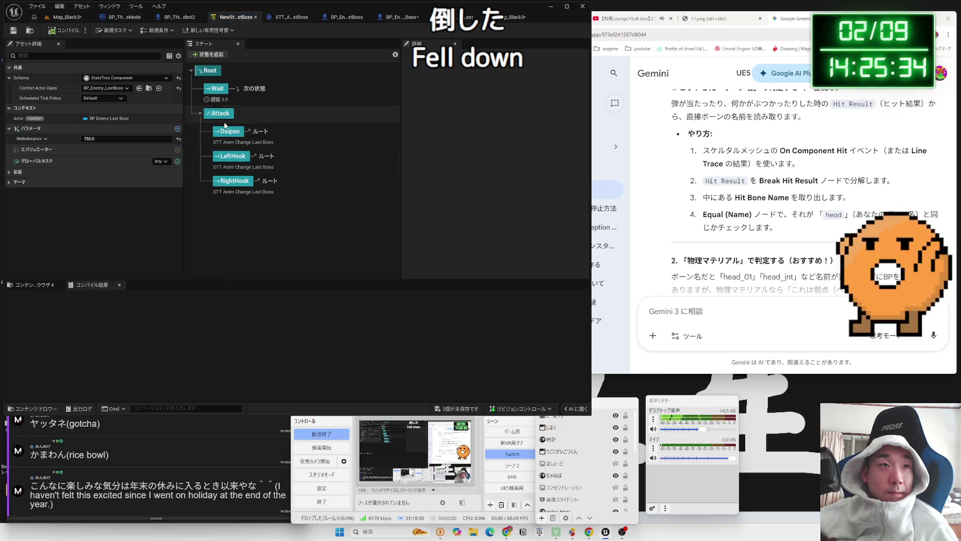
{"action": "left_click", "coordinate": [226, 129]}
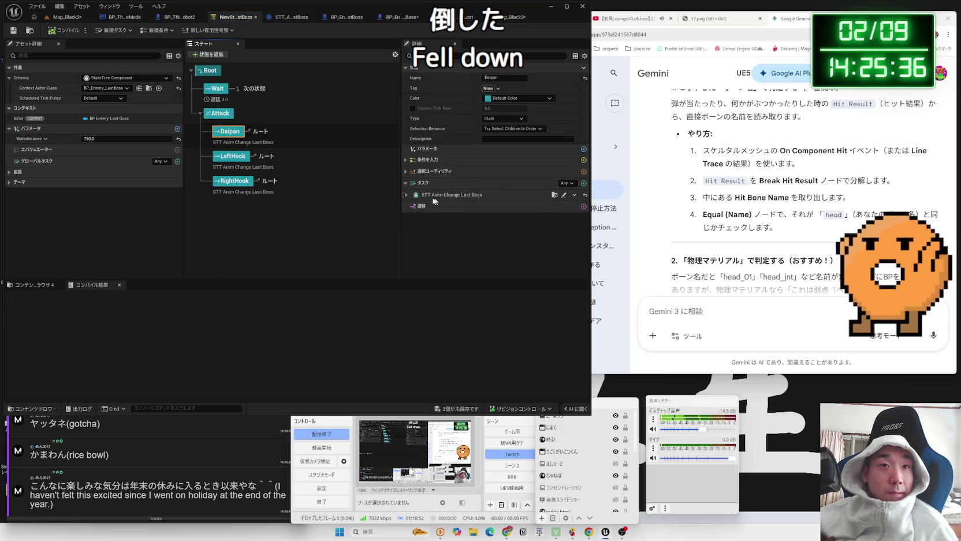
{"action": "left_click", "coordinate": [406, 196]}
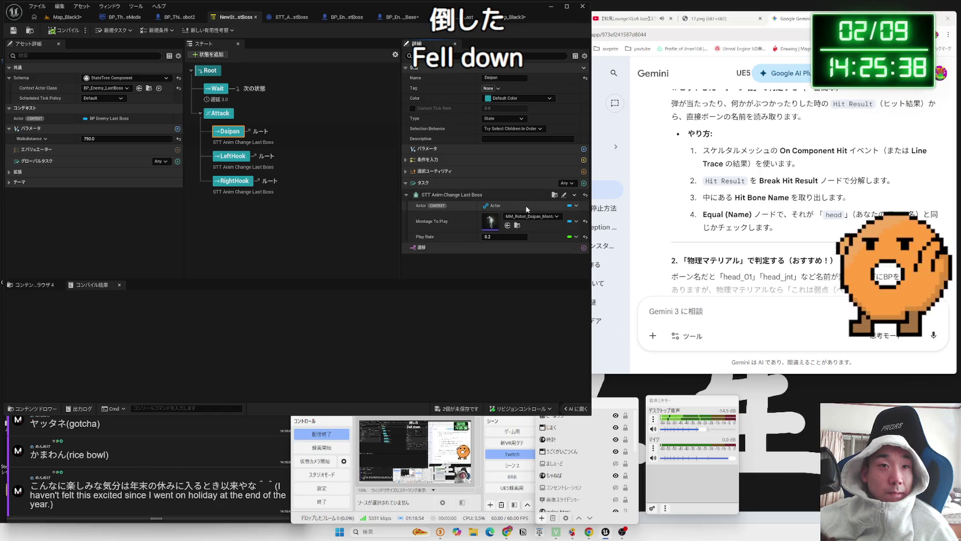
{"action": "left_click", "coordinate": [563, 195]}
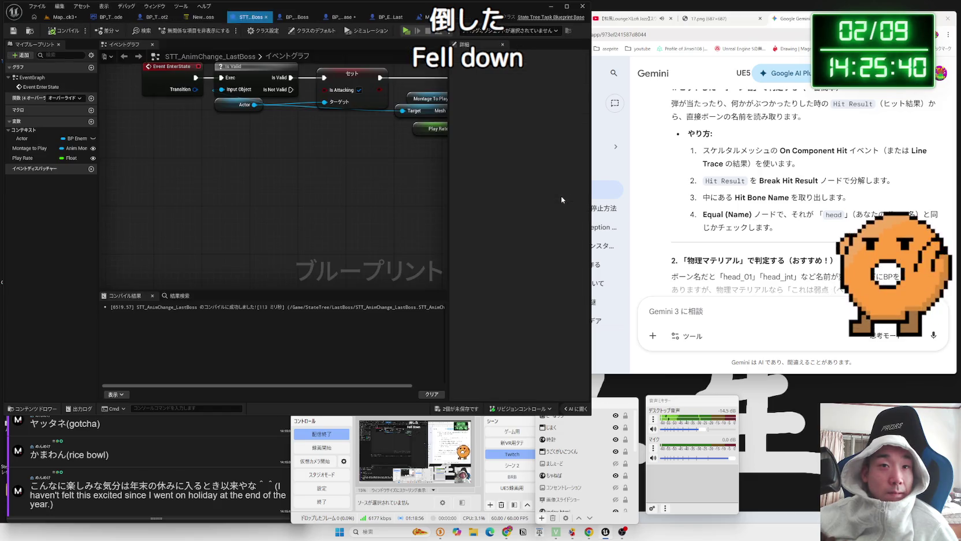
Inspect the task graph's Actor and Is Valid nodes
{"action": "left_click", "coordinate": [187, 169]}
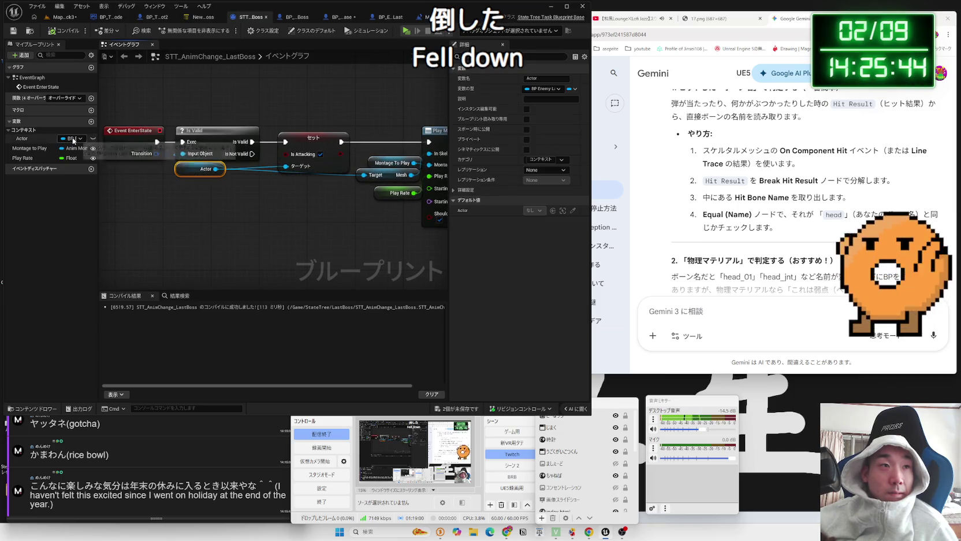
{"action": "scroll", "coordinate": [162, 226], "scroll_direction": "down", "scroll_amount": 2}
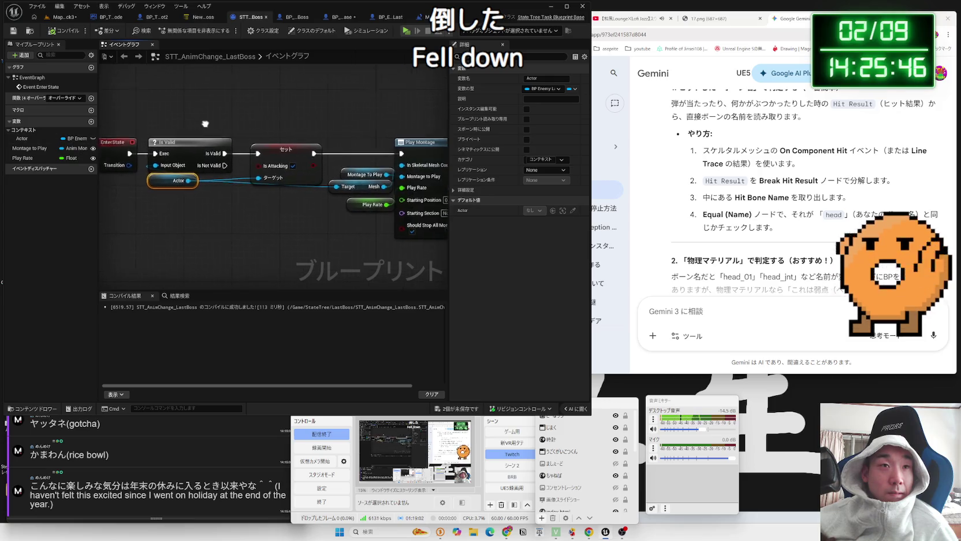
{"action": "mouse_move", "coordinate": [162, 226]}
{"action": "left_mouse_down"}
{"action": "mouse_move", "coordinate": [252, 260]}
{"action": "mouse_move", "coordinate": [370, 257]}
{"action": "left_mouse_up"}
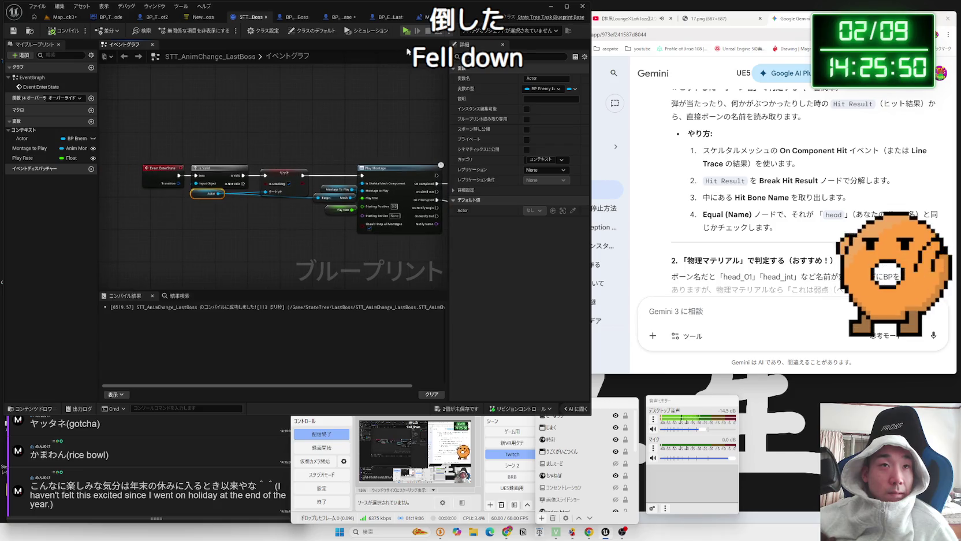
{"action": "left_click_drag", "start_coordinate": [190, 202], "coordinate": [195, 198]}
{"action": "left_click", "coordinate": [183, 203]}
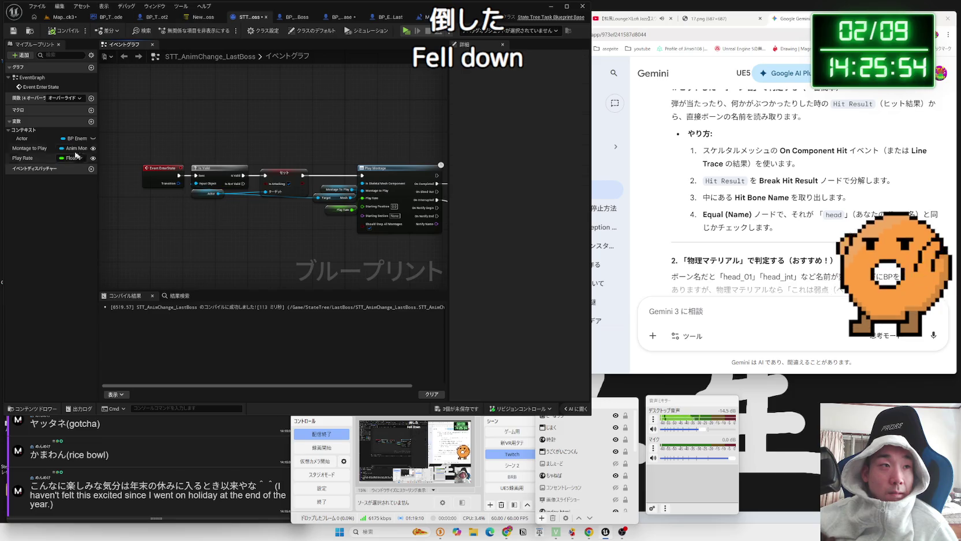
Change the Actor variable to a BP Enemy Base object reference and compile the task
{"action": "left_click", "coordinate": [78, 139]}
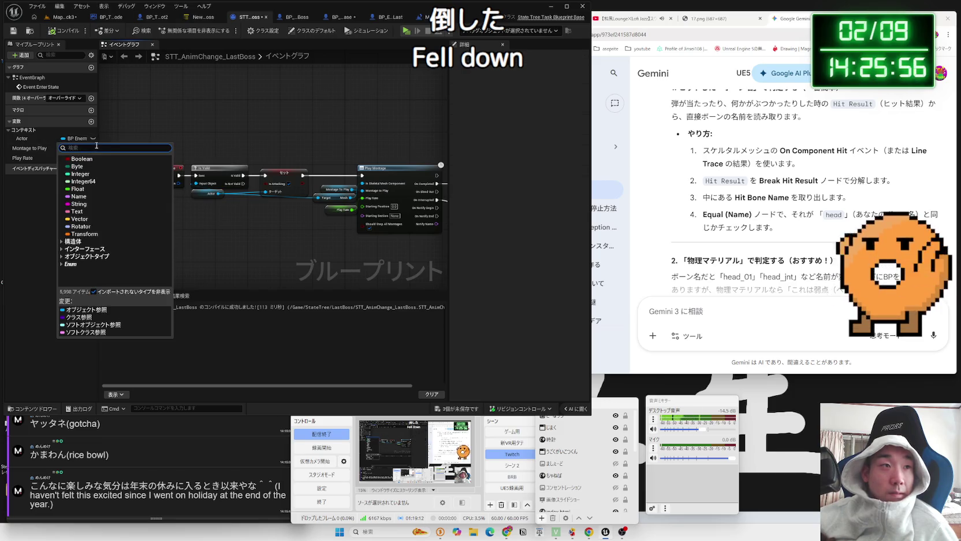
{"action": "type", "text": "enemy ba"}
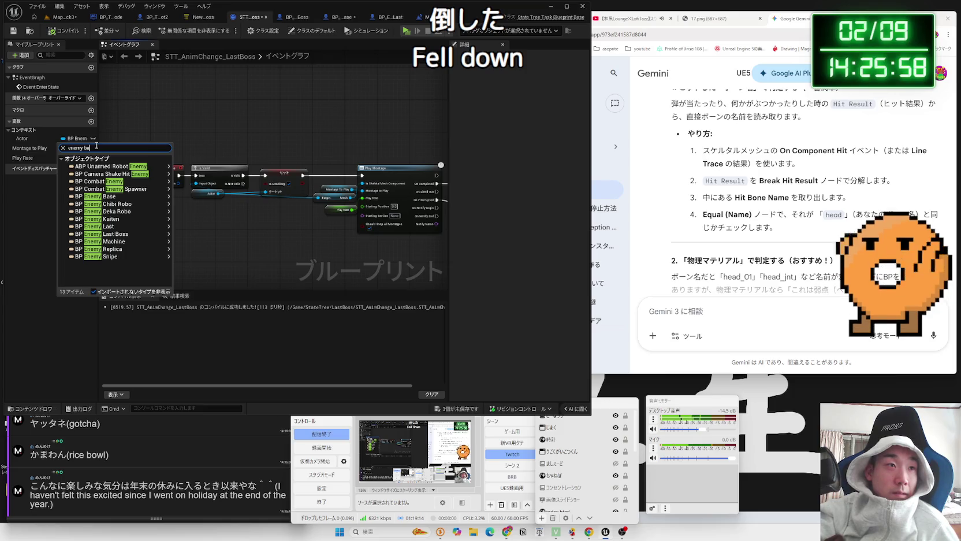
{"action": "type", "text": "se"}
{"action": "mouse_move", "coordinate": [101, 171]}
{"action": "left_click", "coordinate": [182, 167]}
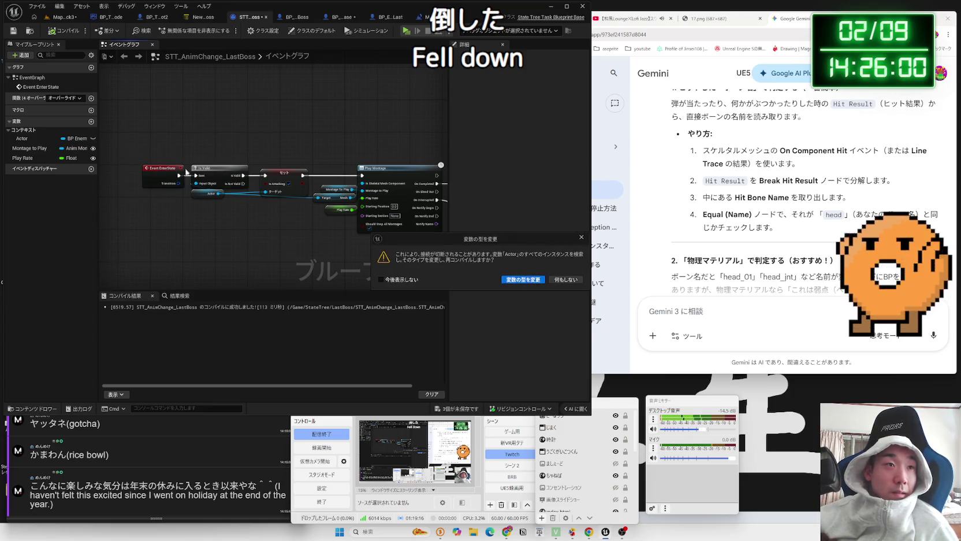
{"action": "left_click", "coordinate": [509, 280]}
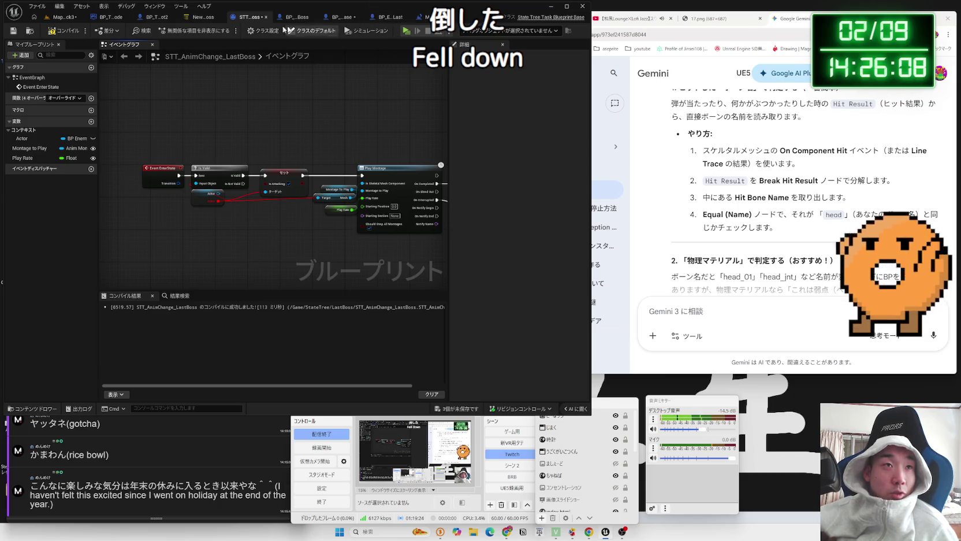
{"action": "left_click", "coordinate": [68, 32]}
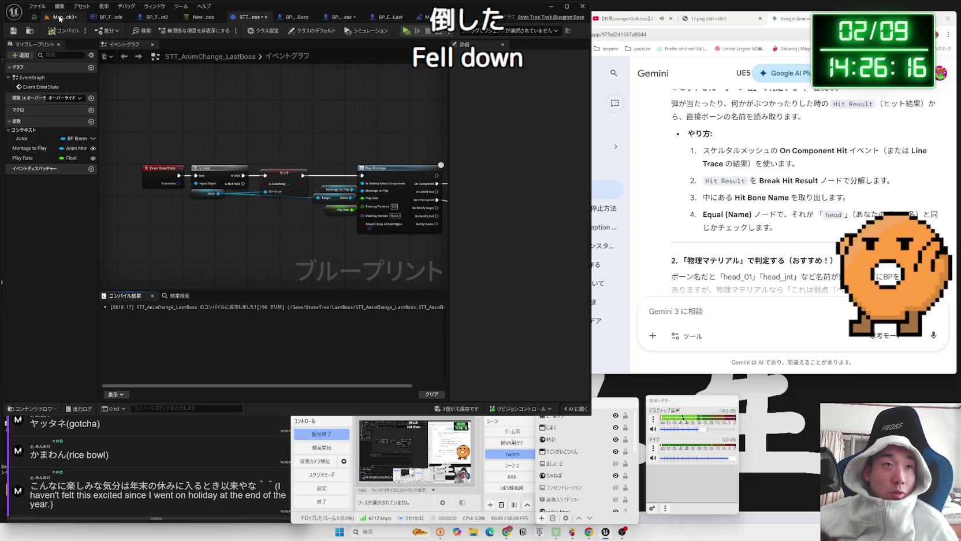
{"action": "left_click", "coordinate": [63, 17]}
{"action": "left_click", "coordinate": [395, 18]}
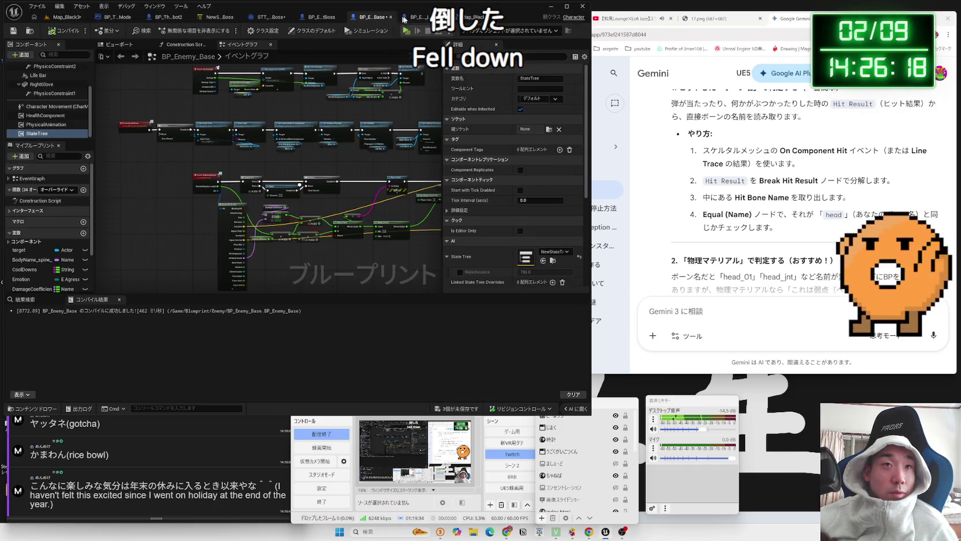
Locate the task asset in the Content Browser, then return to NewStateTree
{"action": "left_click", "coordinate": [220, 17]}
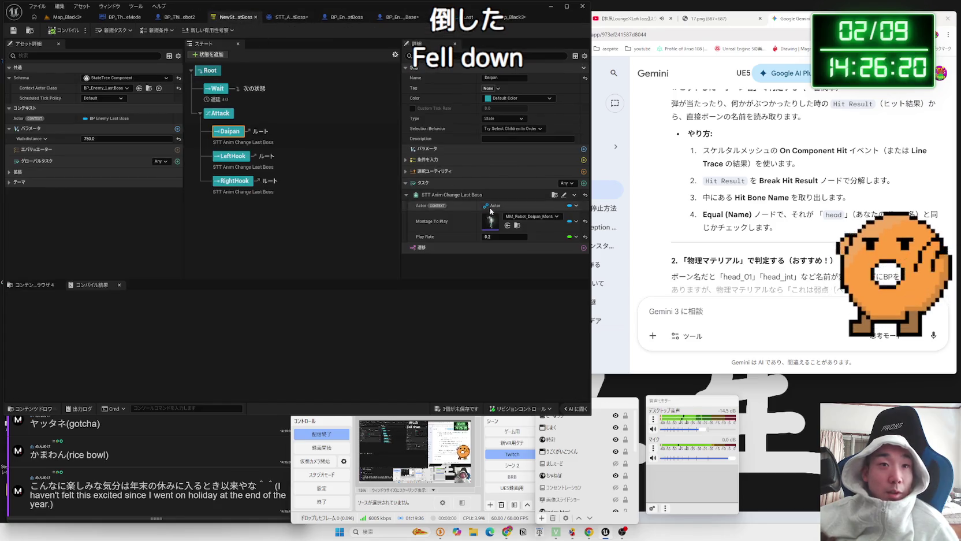
{"action": "left_click", "coordinate": [554, 195]}
{"action": "key", "text": "ctrl+b"}
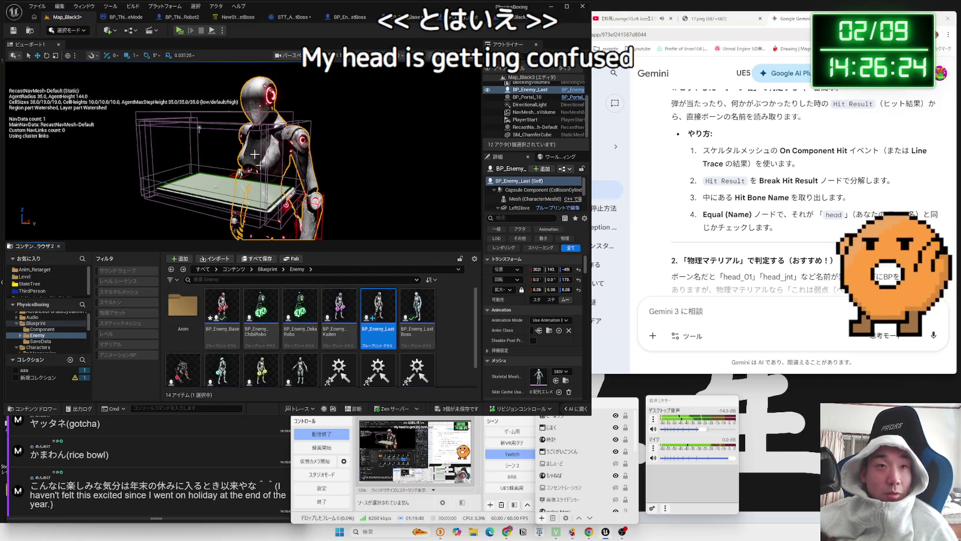
{"action": "left_click", "coordinate": [159, 23]}
{"action": "left_click", "coordinate": [105, 21]}
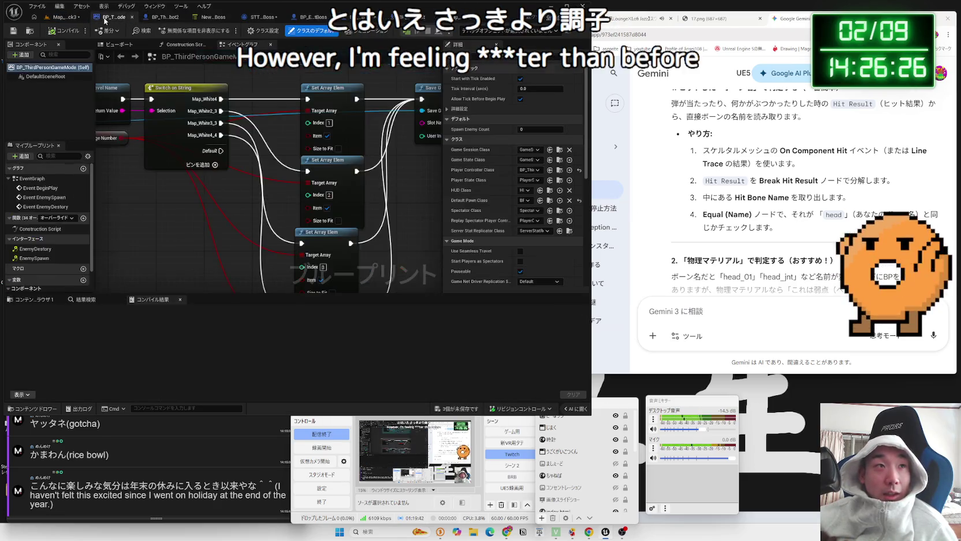
{"action": "left_click", "coordinate": [235, 16]}
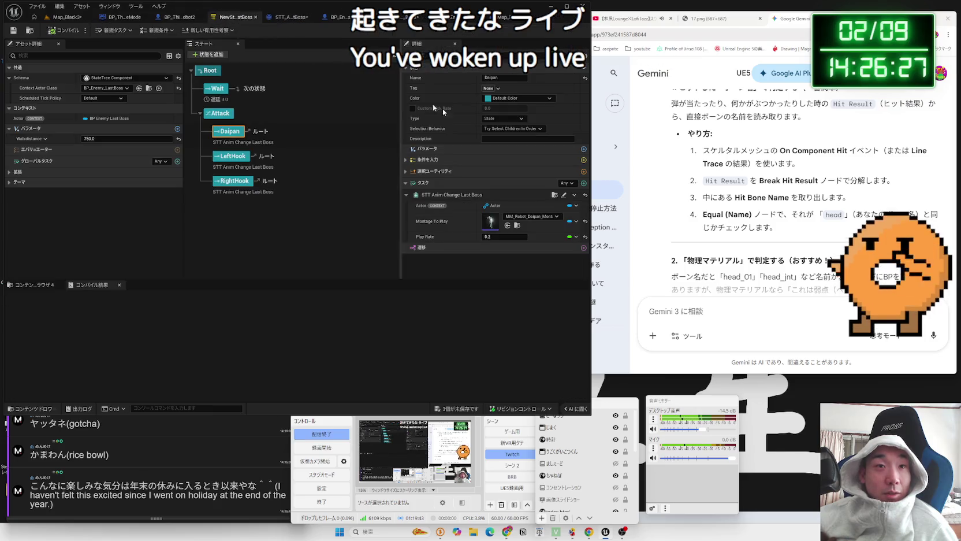
Replace the Daipan state's task with STT Anim Change
{"action": "left_click", "coordinate": [575, 196]}
{"action": "left_click", "coordinate": [575, 195]}
{"action": "left_click", "coordinate": [575, 196]}
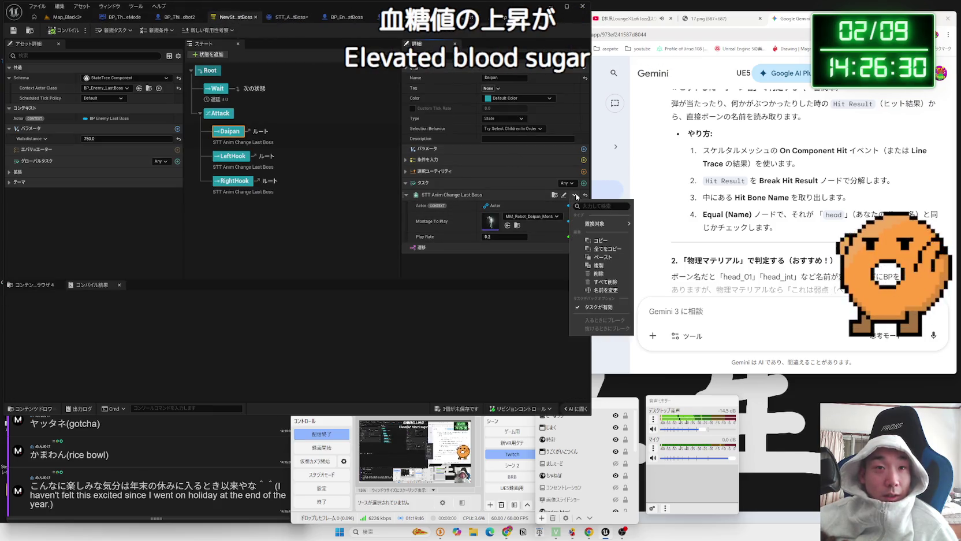
{"action": "mouse_move", "coordinate": [609, 224]}
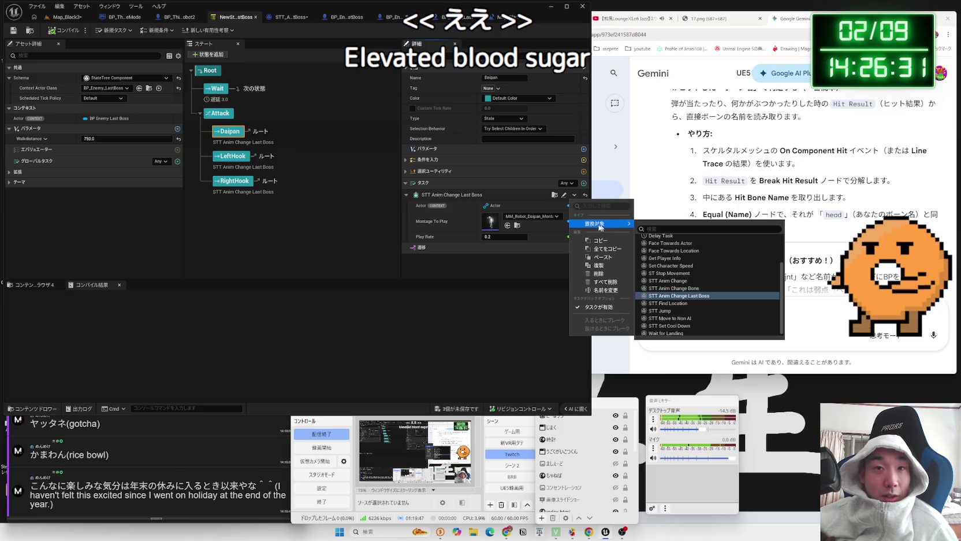
{"action": "left_click", "coordinate": [679, 281]}
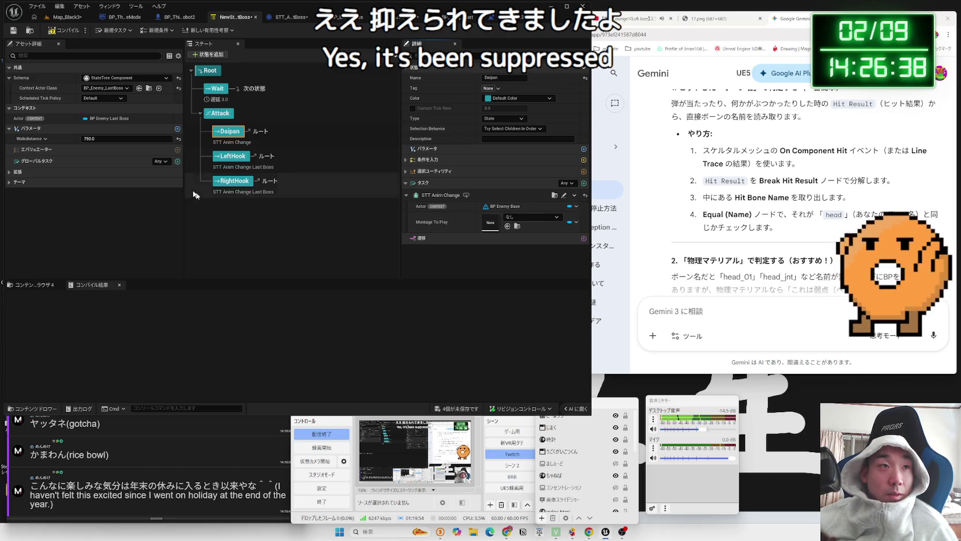
{"action": "left_click", "coordinate": [126, 90]}
Set the context actor class to BP_Enemy_Base, remove the hooks' last-boss tasks, and compile
{"action": "type", "text": "enemy"}
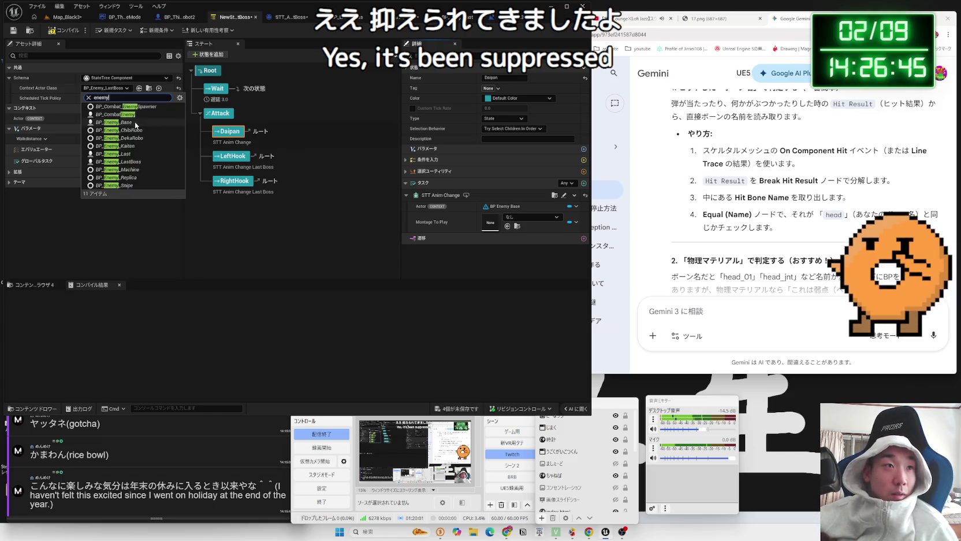
{"action": "left_click", "coordinate": [135, 122]}
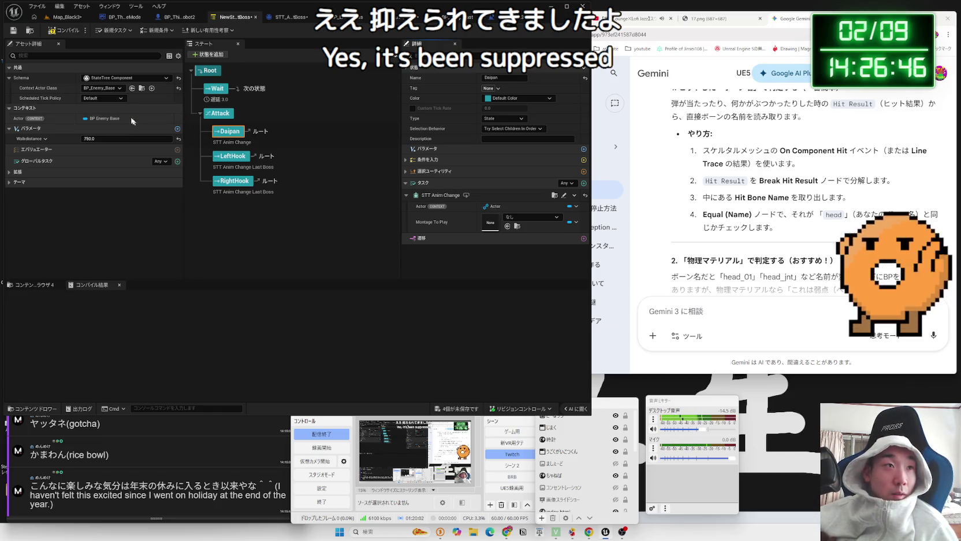
{"action": "left_click", "coordinate": [63, 30]}
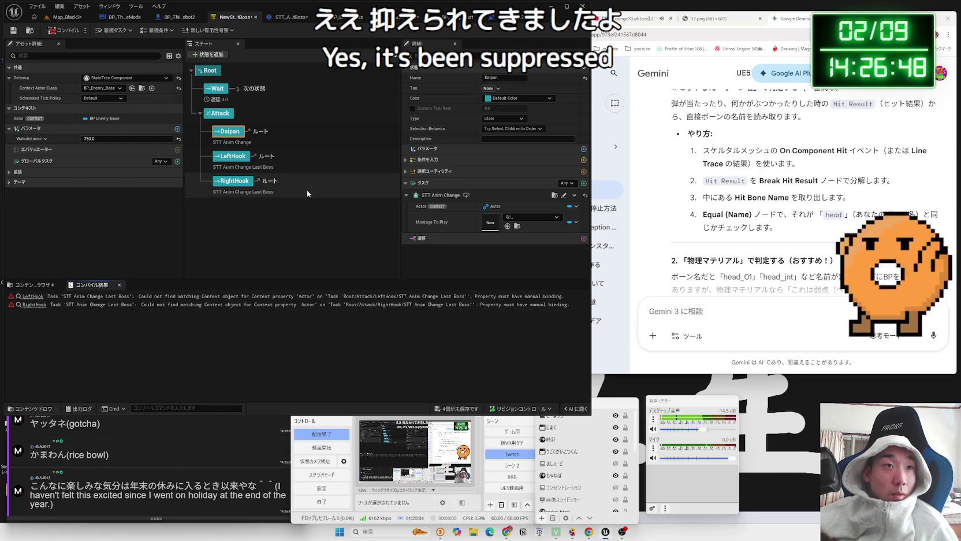
{"action": "left_click", "coordinate": [232, 156]}
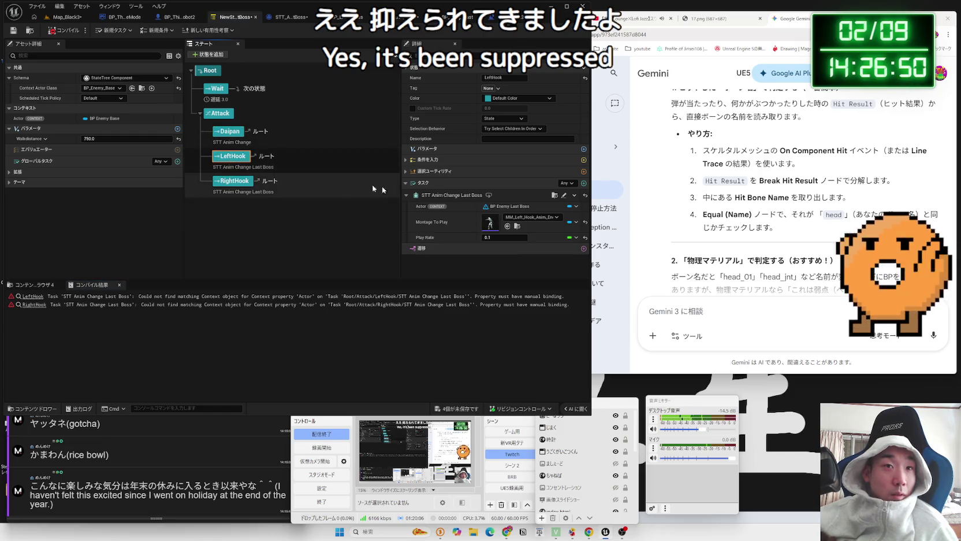
{"action": "left_click", "coordinate": [575, 197]}
{"action": "left_click", "coordinate": [233, 174]}
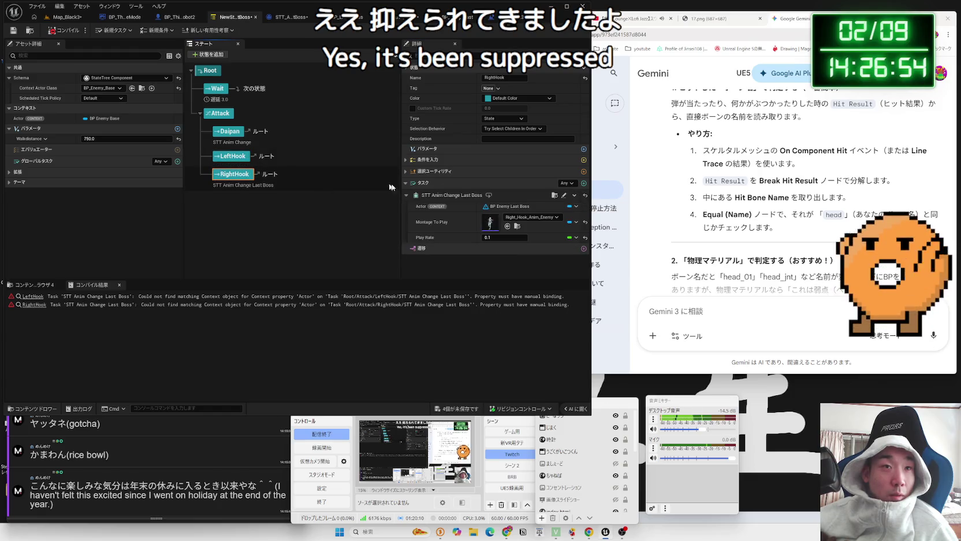
{"action": "left_click", "coordinate": [583, 197]}
{"action": "left_click", "coordinate": [64, 30]}
Give LeftHook an STT Anim Change task playing the left hook montage
{"action": "left_click", "coordinate": [233, 156]}
{"action": "left_click", "coordinate": [575, 195]}
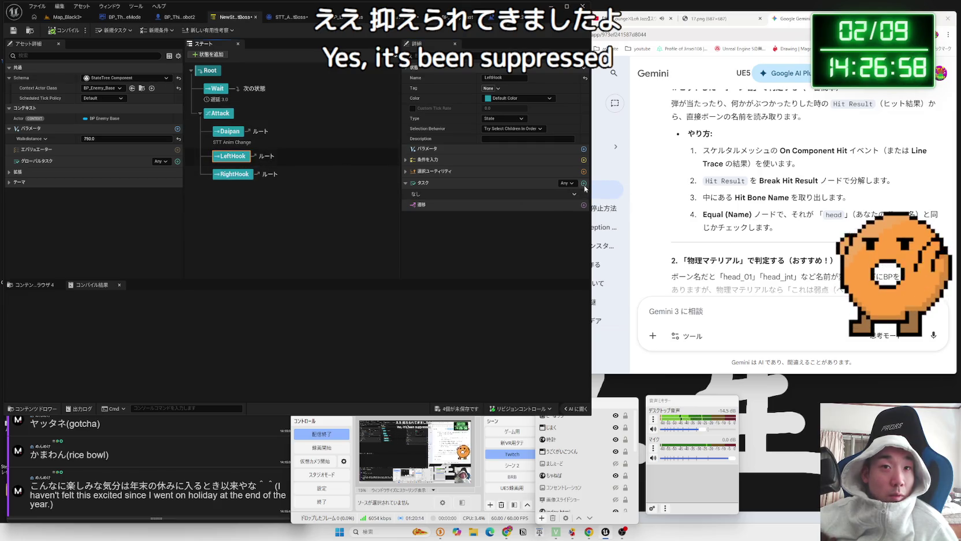
{"action": "left_click", "coordinate": [635, 251]}
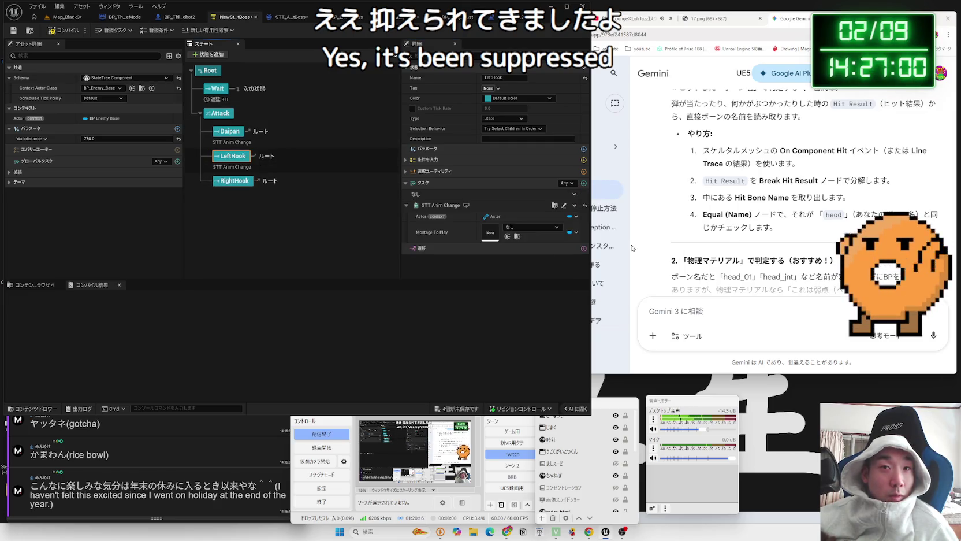
{"action": "left_click", "coordinate": [533, 226]}
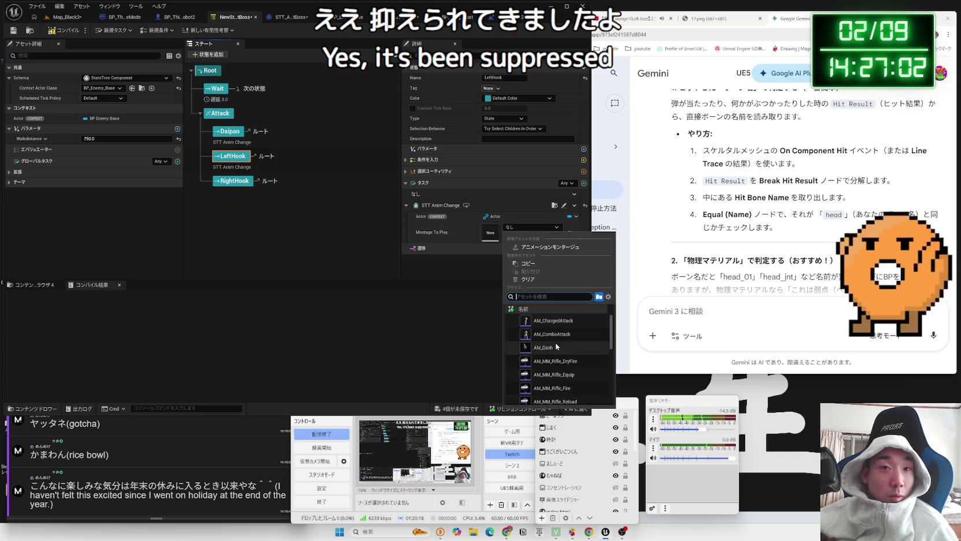
{"action": "scroll", "coordinate": [554, 320], "scroll_direction": "down", "scroll_amount": 2}
{"action": "type", "text": "left hook"}
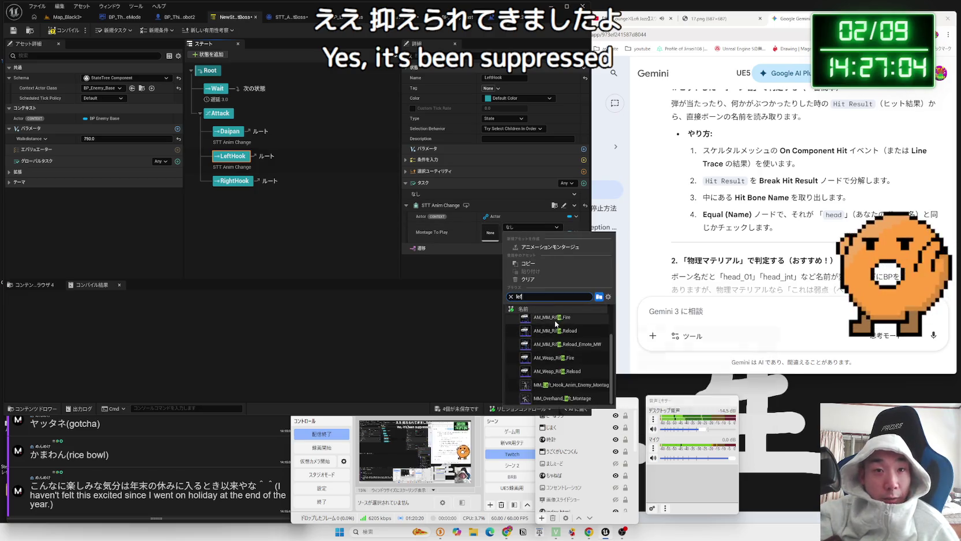
{"action": "left_click", "coordinate": [569, 384]}
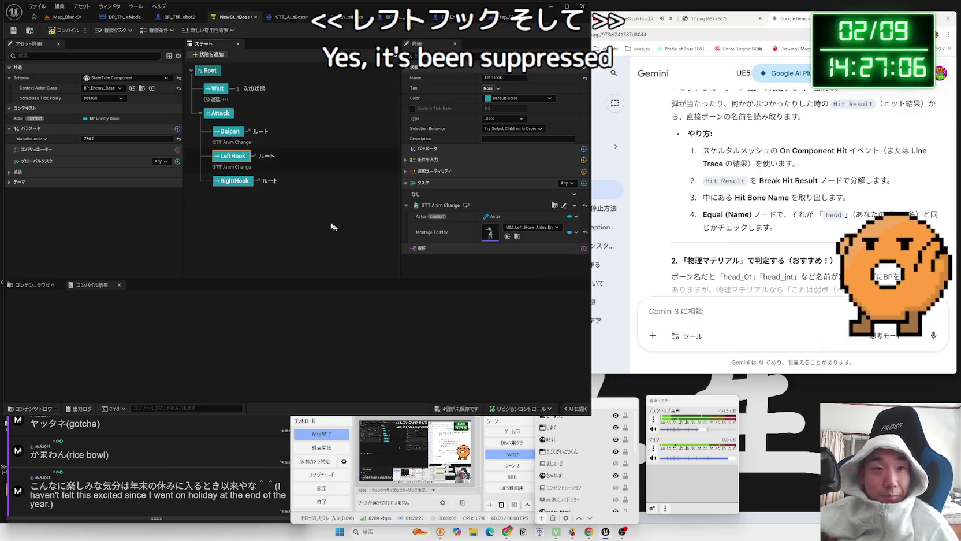
Give RightHook an STT Anim Change task playing Right_Hook_Anim_Enemy_Montage
{"action": "left_click", "coordinate": [233, 181]}
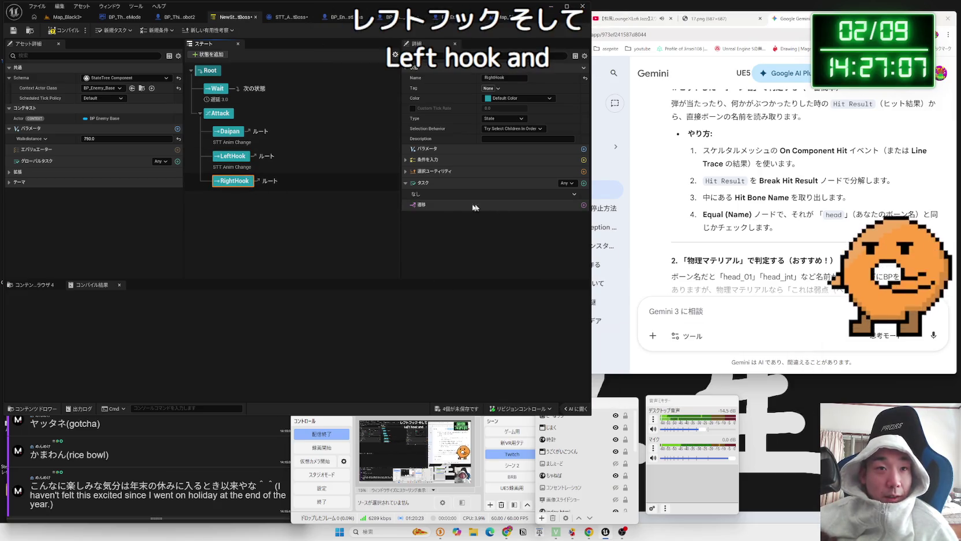
{"action": "right_click", "coordinate": [571, 198]}
{"action": "mouse_move", "coordinate": [592, 214]}
{"action": "scroll", "coordinate": [661, 254], "scroll_direction": "down", "scroll_amount": 3}
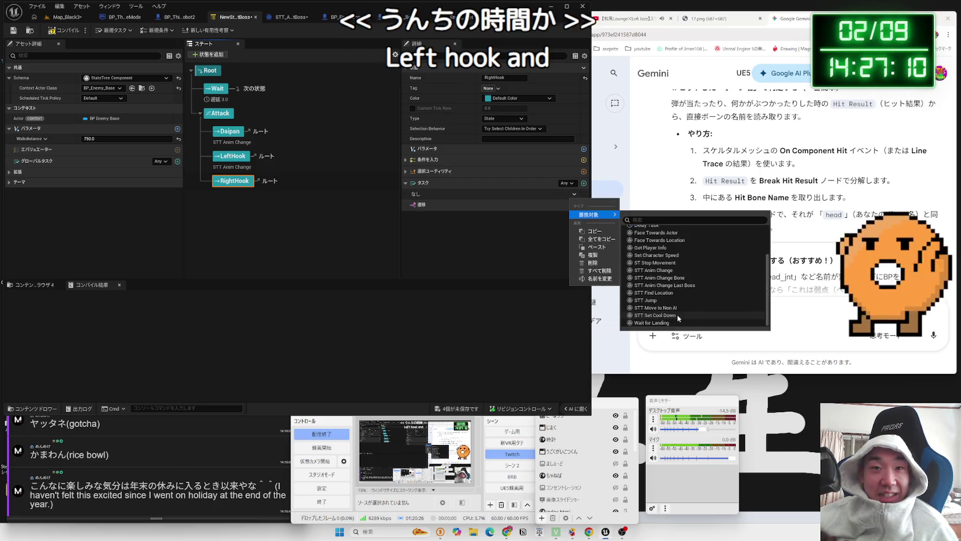
{"action": "left_click", "coordinate": [706, 271]}
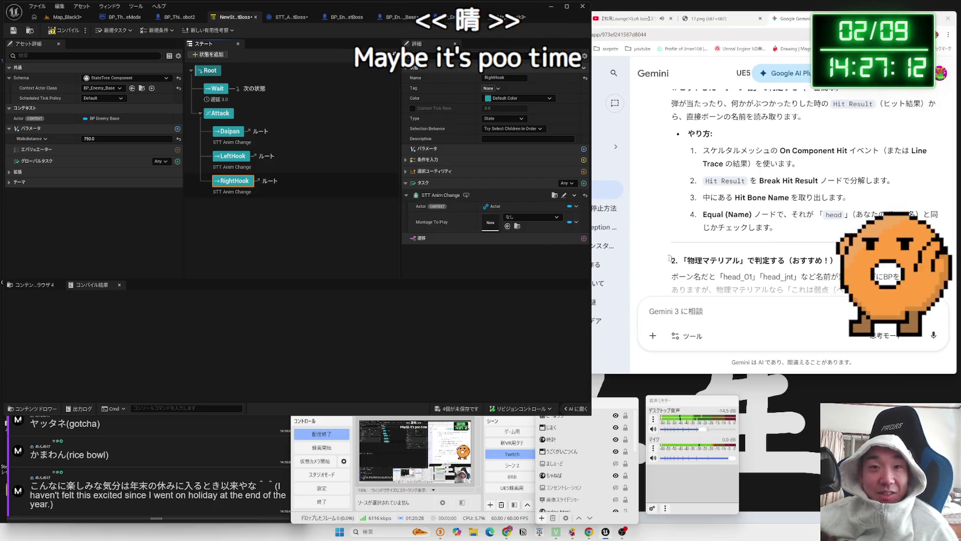
{"action": "left_click", "coordinate": [531, 217]}
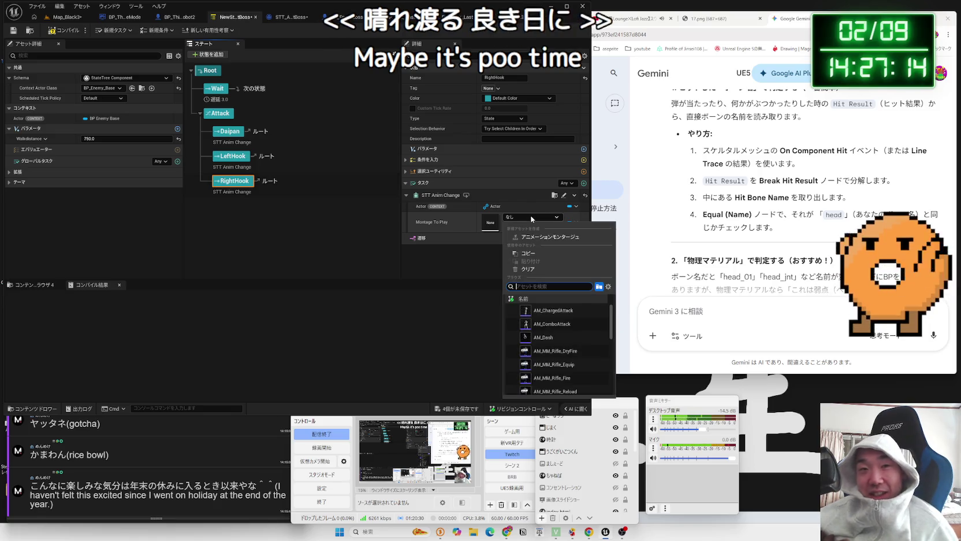
{"action": "type", "text": "hook right"}
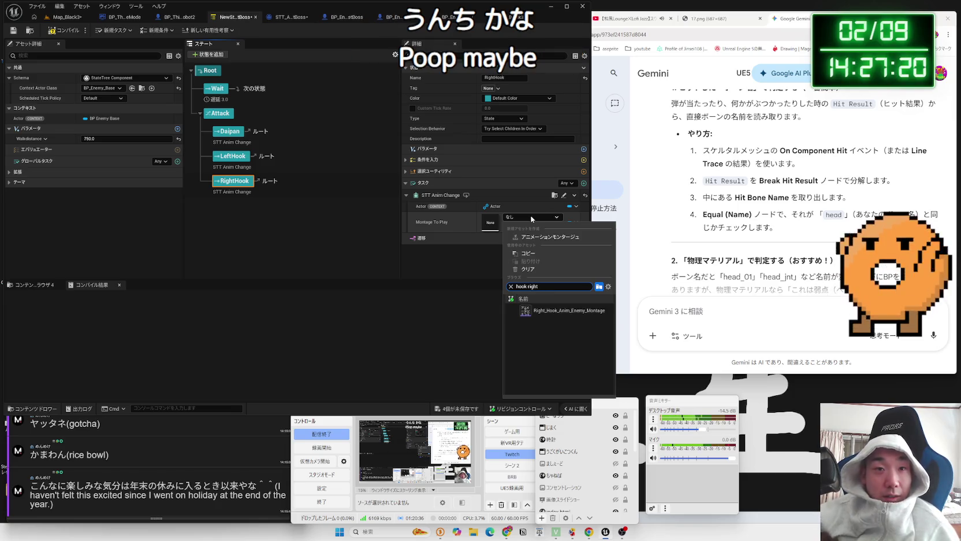
{"action": "left_click", "coordinate": [543, 312]}
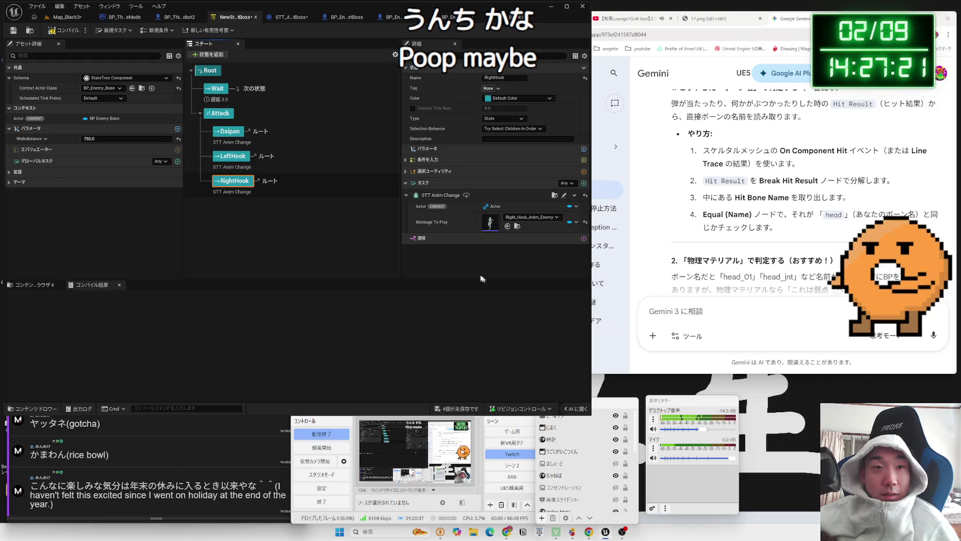
Save all unsaved assets and start a test play of the level
{"action": "left_click", "coordinate": [462, 410]}
{"action": "left_click", "coordinate": [531, 353]}
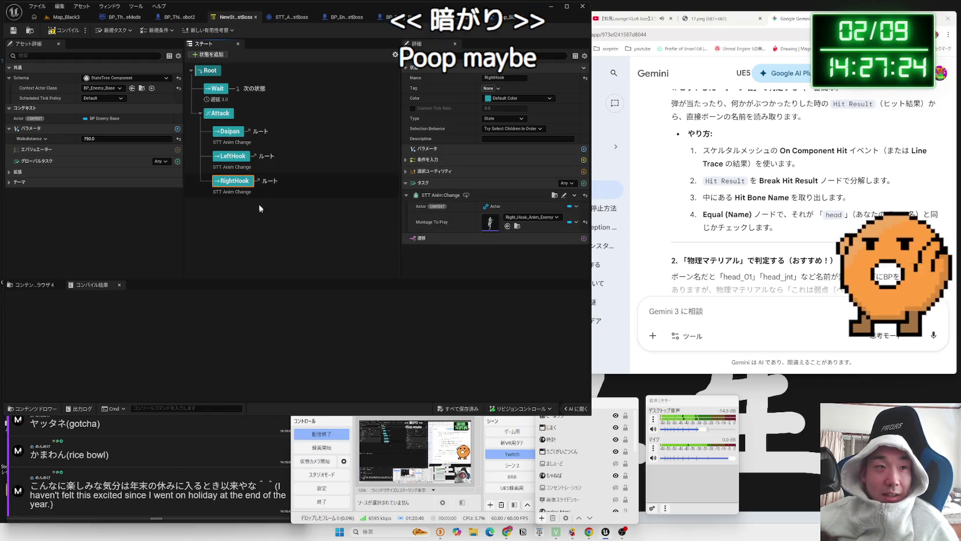
{"action": "left_click", "coordinate": [230, 133]}
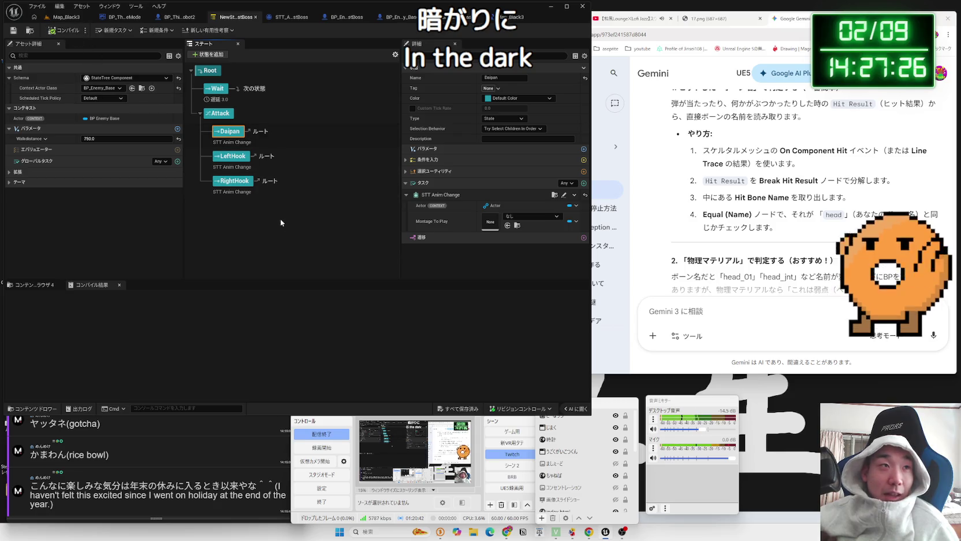
{"action": "left_click", "coordinate": [66, 17]}
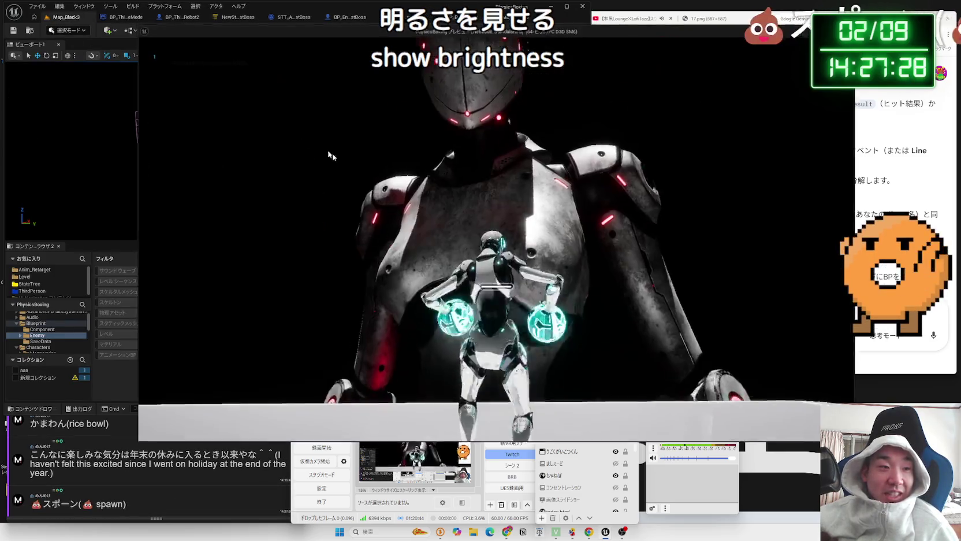
Walk the player robot toward the boss, end the preview, and show the STT_AnimChange_LastBoss event graph
{"action": "key", "text": "w"}
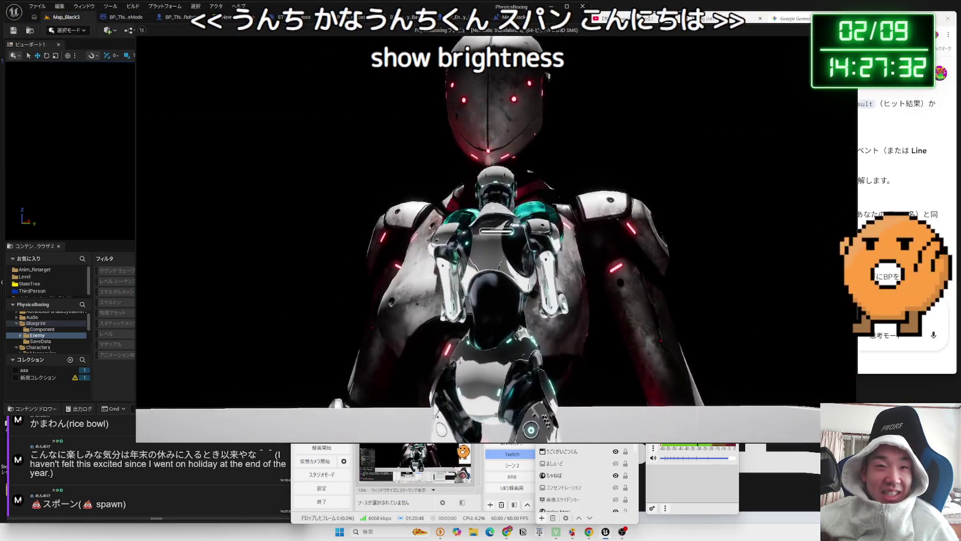
{"action": "key", "text": "Escape"}
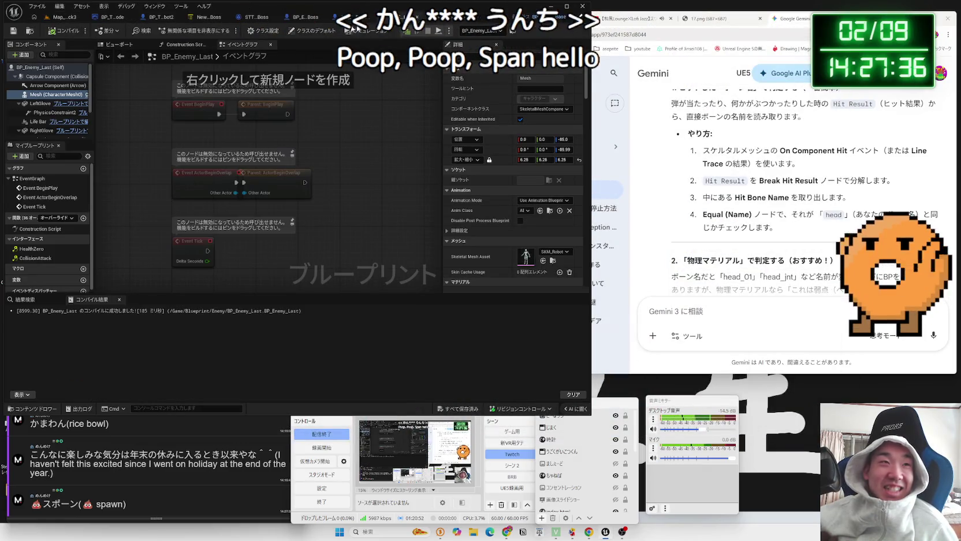
{"action": "left_click", "coordinate": [67, 17]}
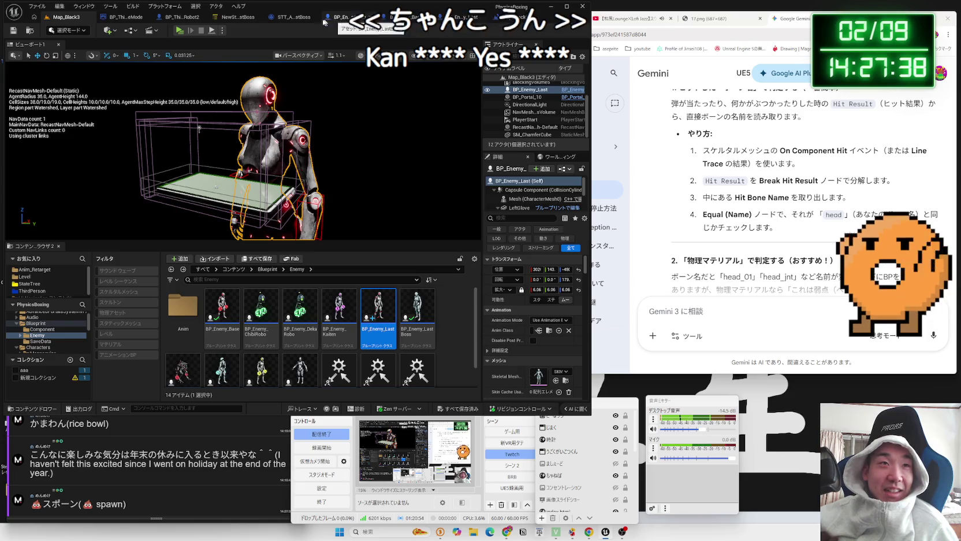
{"action": "left_click", "coordinate": [294, 20]}
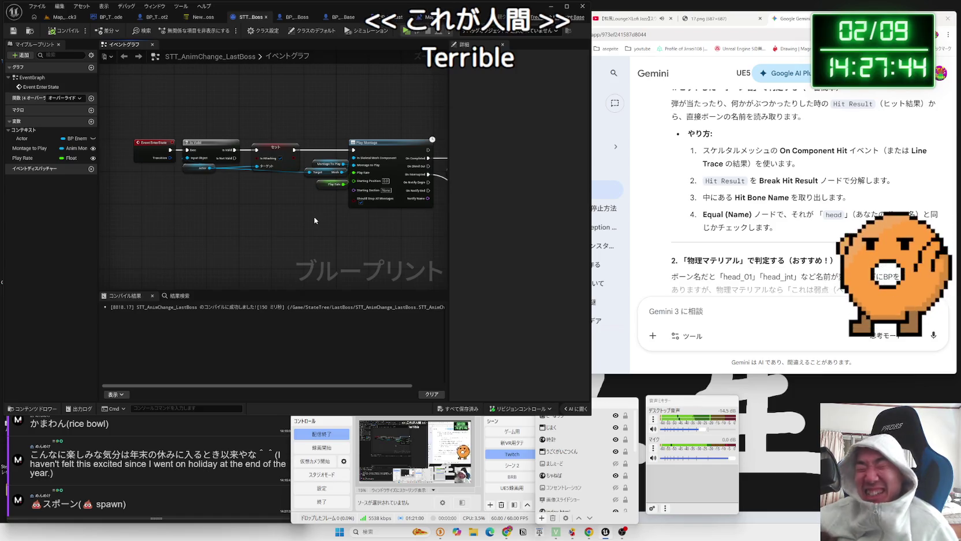
Change the Actor variable's type to BP Enemy Base and recompile the task
{"action": "scroll", "coordinate": [228, 185], "scroll_direction": "up", "scroll_amount": 2}
{"action": "left_click", "coordinate": [181, 174]}
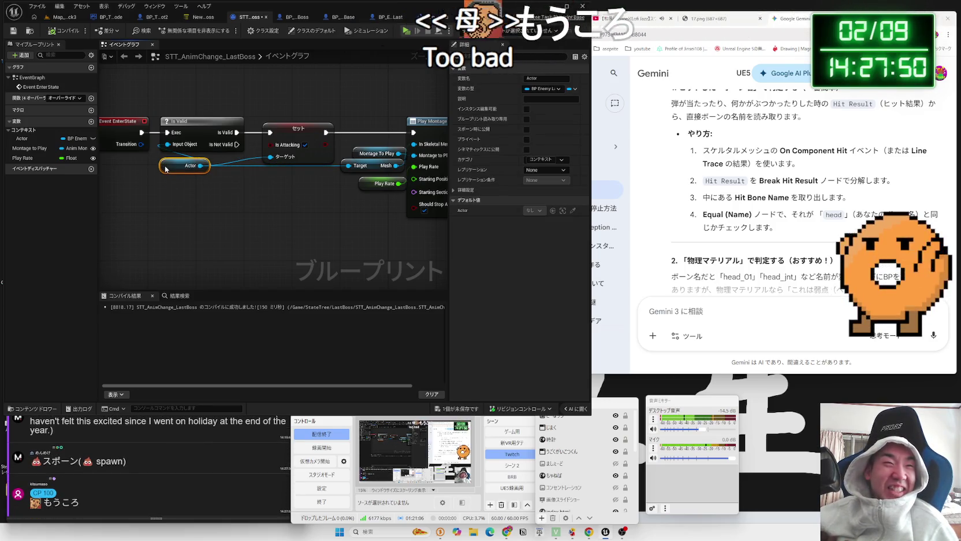
{"action": "key", "text": "q"}
{"action": "left_click", "coordinate": [77, 138]}
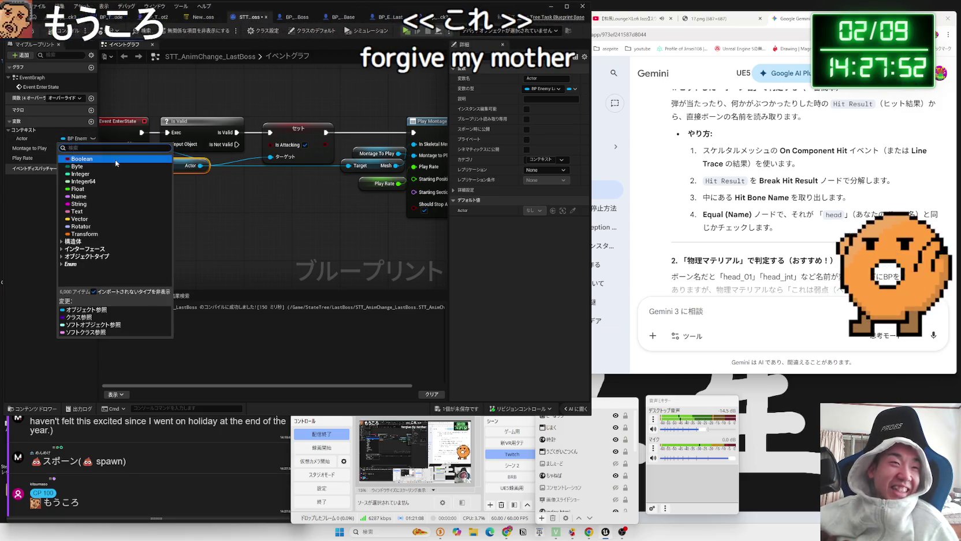
{"action": "type", "text": "enemy"}
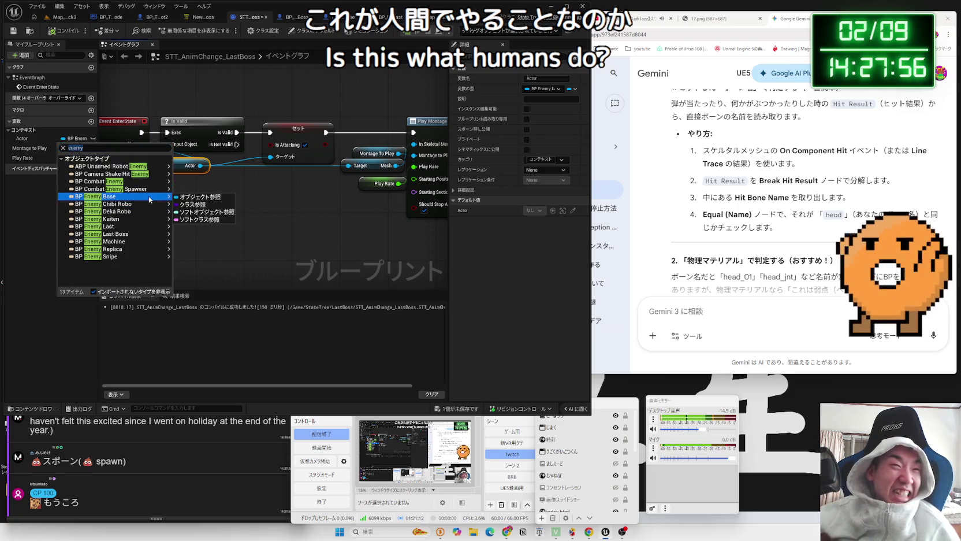
{"action": "left_click", "coordinate": [109, 205]}
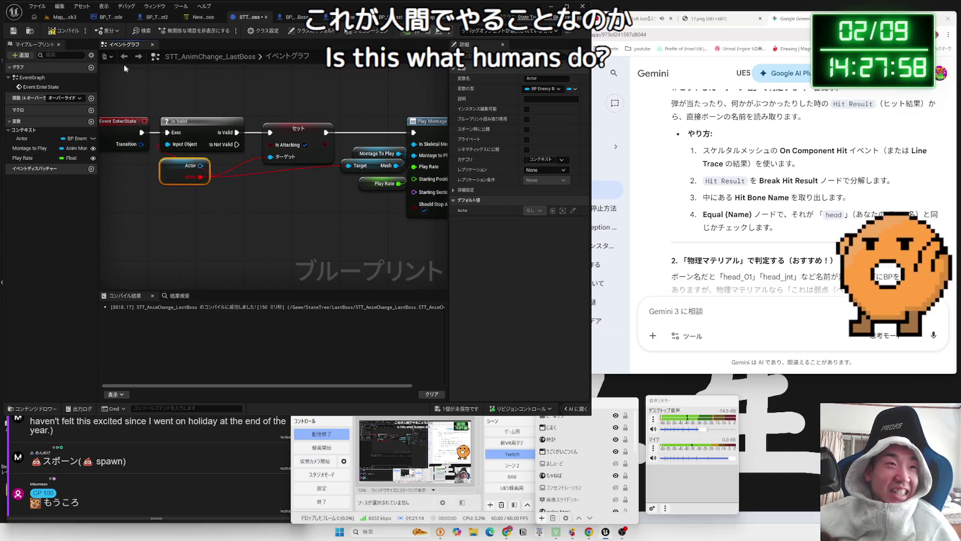
{"action": "key", "text": "F7"}
Replace the broken Actor getter and add a Set Is Attacking node wired to Actor
{"action": "left_click_drag", "start_coordinate": [23, 138], "coordinate": [178, 212]}
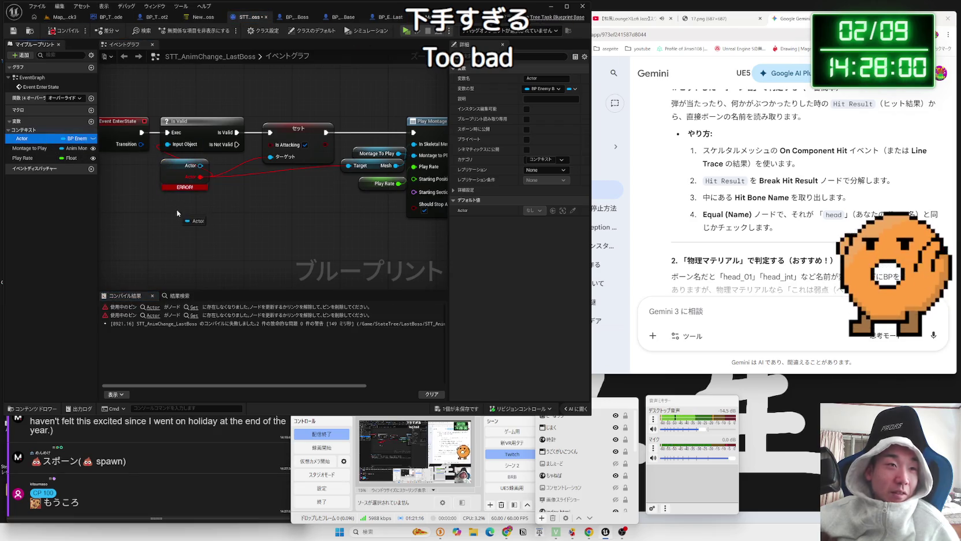
{"action": "left_click", "coordinate": [196, 227]}
{"action": "left_click", "coordinate": [181, 166]}
{"action": "key", "text": "Delete"}
{"action": "left_click_drag", "start_coordinate": [213, 213], "coordinate": [257, 202]}
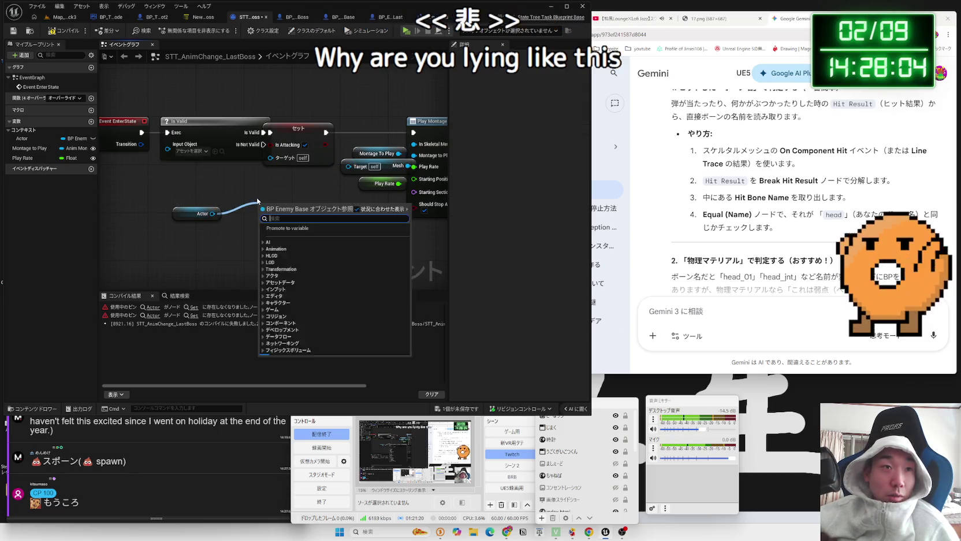
{"action": "type", "text": "is atta"}
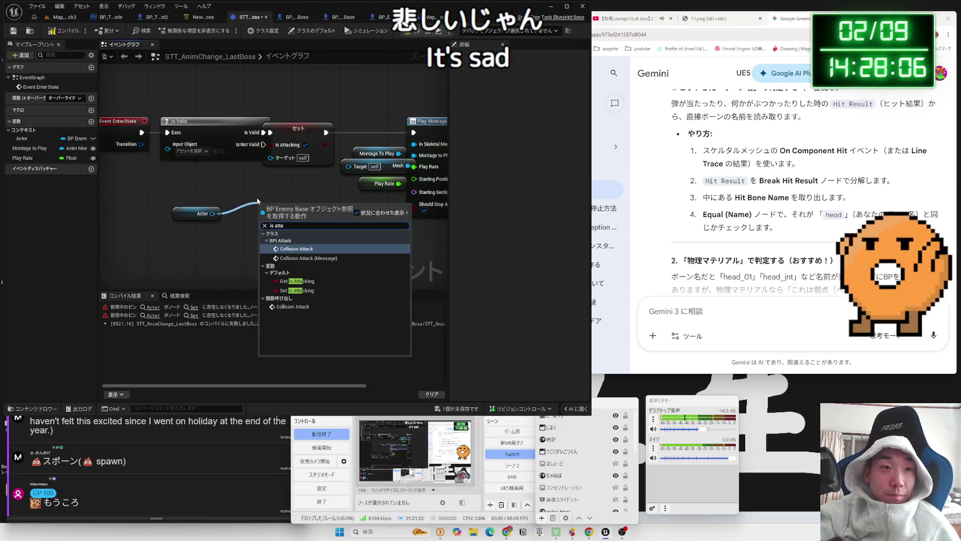
{"action": "left_click", "coordinate": [294, 280]}
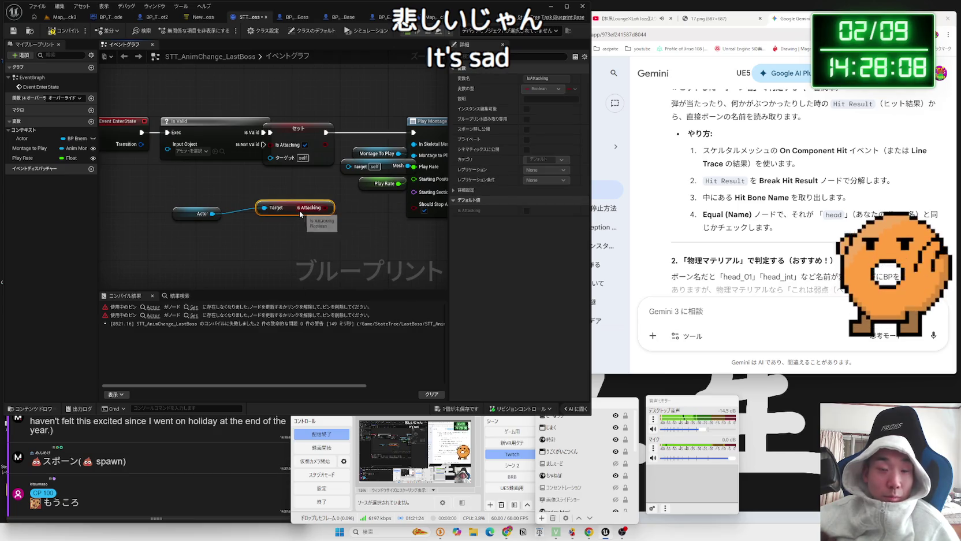
{"action": "key", "text": "Delete"}
{"action": "left_click_drag", "start_coordinate": [213, 214], "coordinate": [273, 201]}
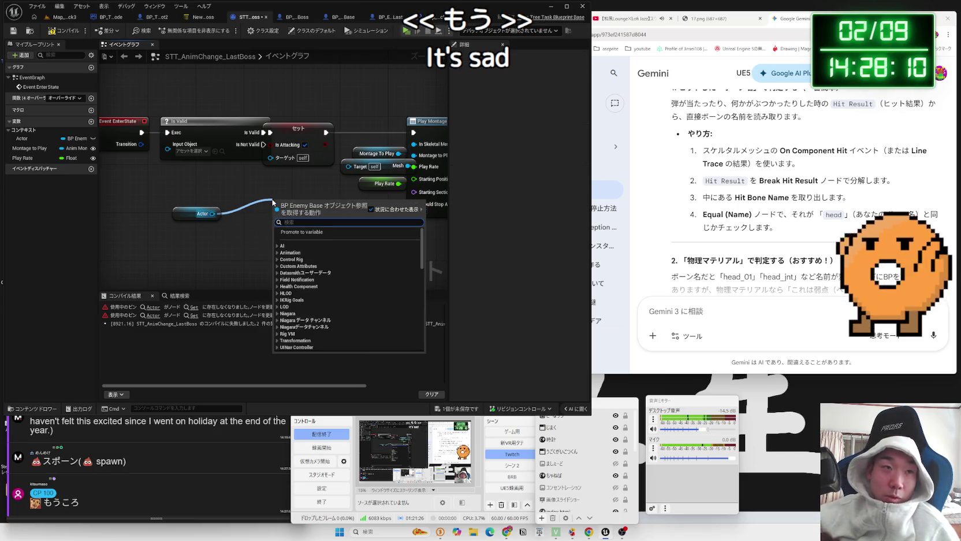
{"action": "type", "text": "at"}
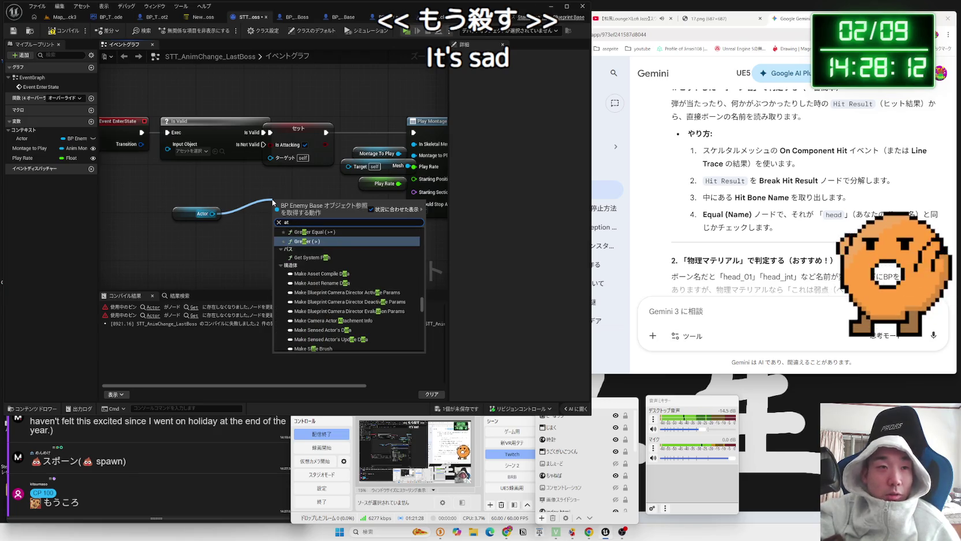
{"action": "type", "text": "ta"}
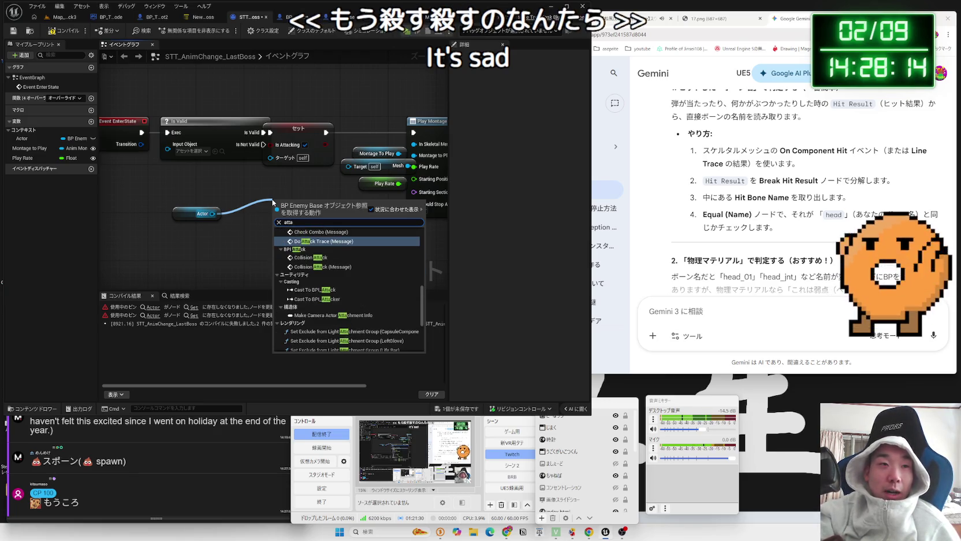
{"action": "type", "text": "cking"}
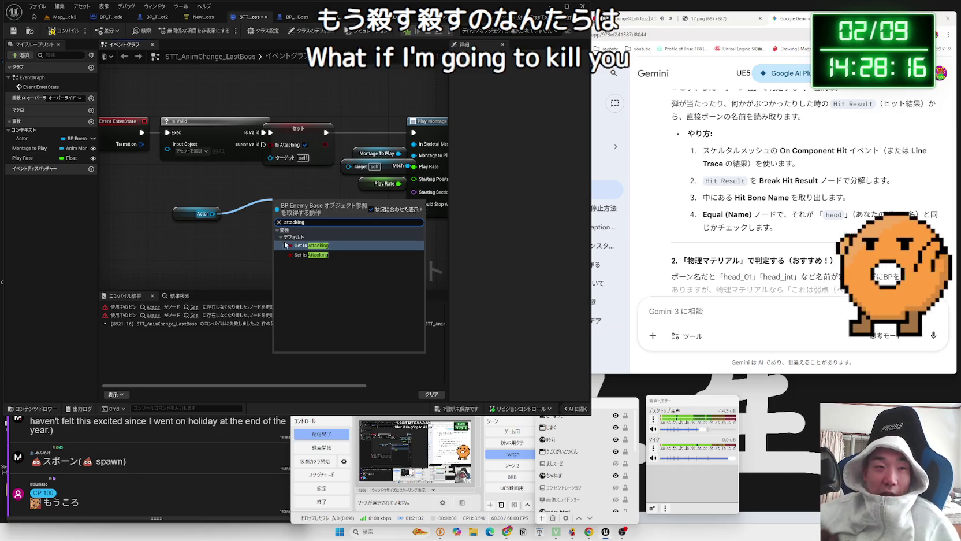
{"action": "left_click", "coordinate": [306, 254]}
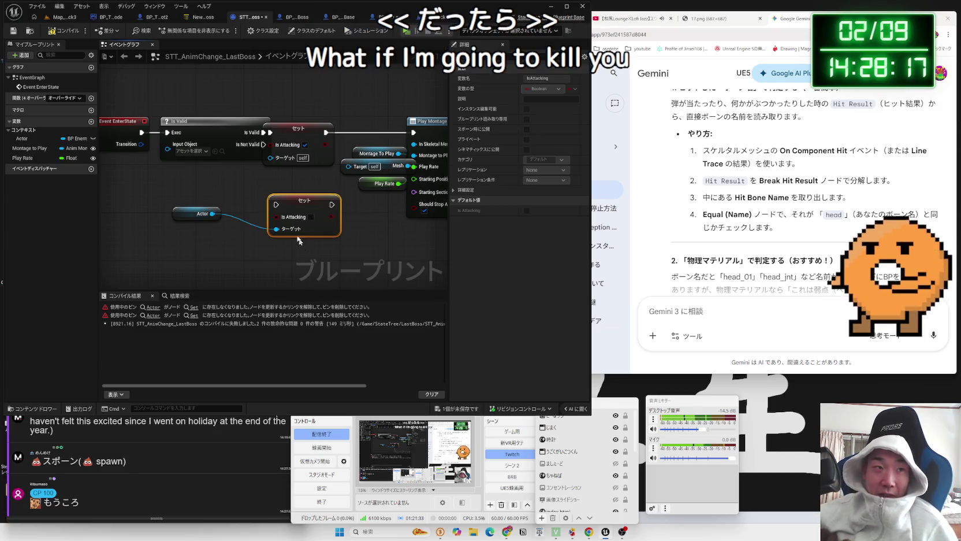
Put the new Set Is Attacking into the EnterState chain and wire Actor to the montage's Target
{"action": "left_click", "coordinate": [202, 121]}
{"action": "left_click_drag", "start_coordinate": [203, 121], "coordinate": [186, 121]}
{"action": "left_click", "coordinate": [291, 133]}
{"action": "key", "text": "Delete"}
{"action": "left_click_drag", "start_coordinate": [305, 176], "coordinate": [293, 129]}
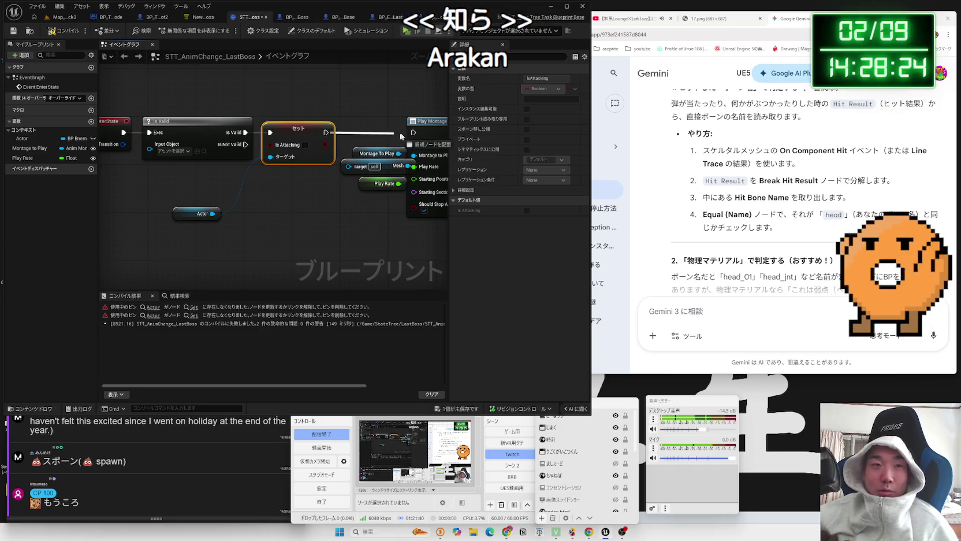
{"action": "left_click_drag", "start_coordinate": [212, 214], "coordinate": [349, 166]}
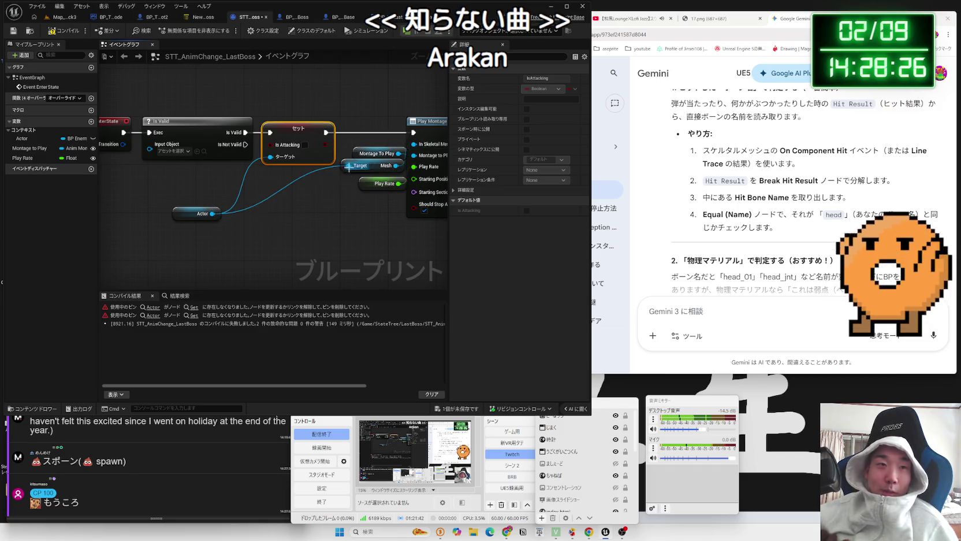
{"action": "left_click_drag", "start_coordinate": [212, 214], "coordinate": [150, 144]}
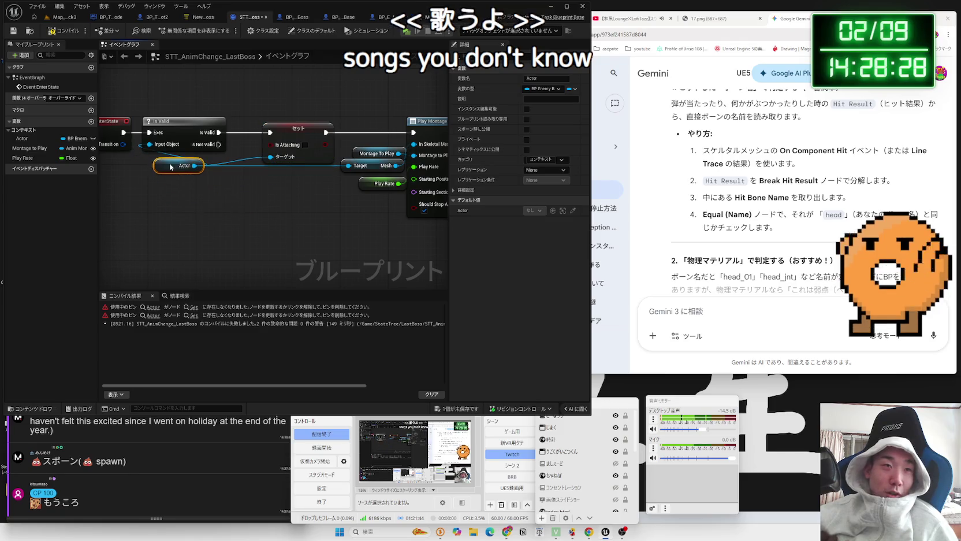
Place a Set Is Attacking after Play Montage, running On Completed through it into Finish Task
{"action": "mouse_move", "coordinate": [427, 174]}
{"action": "left_mouse_down"}
{"action": "mouse_move", "coordinate": [274, 167]}
{"action": "mouse_move", "coordinate": [283, 161]}
{"action": "left_mouse_up"}
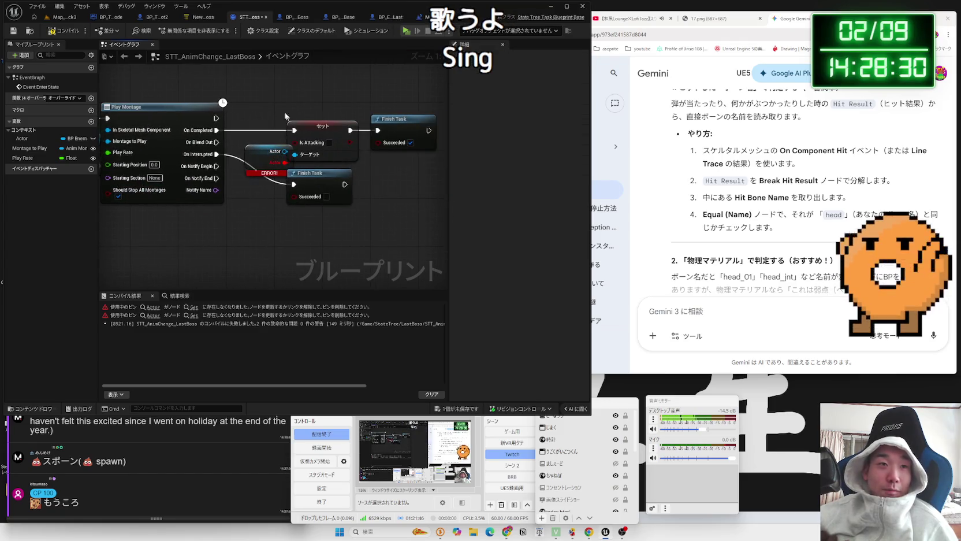
{"action": "left_click_drag", "start_coordinate": [361, 107], "coordinate": [254, 170]}
{"action": "key", "text": "Delete"}
{"action": "key", "text": "ctrl+z"}
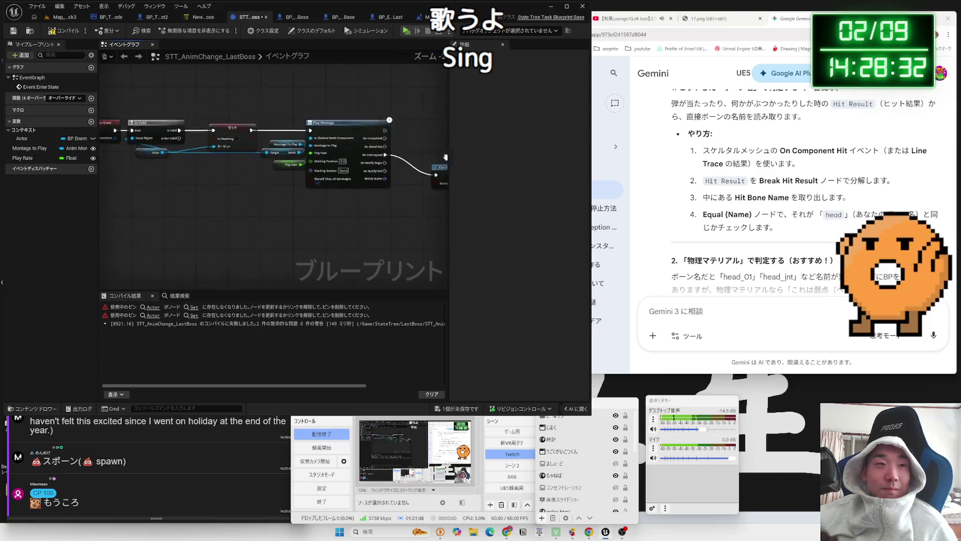
{"action": "scroll", "coordinate": [234, 147], "scroll_direction": "up", "scroll_amount": 2}
{"action": "mouse_move", "coordinate": [271, 127]}
{"action": "left_mouse_down"}
{"action": "mouse_move", "coordinate": [383, 95]}
{"action": "mouse_move", "coordinate": [317, 99]}
{"action": "mouse_move", "coordinate": [299, 122]}
{"action": "mouse_move", "coordinate": [365, 198]}
{"action": "left_mouse_up"}
{"action": "left_click_drag", "start_coordinate": [223, 231], "coordinate": [343, 238]}
{"action": "mouse_move", "coordinate": [384, 201]}
{"action": "left_mouse_down"}
{"action": "mouse_move", "coordinate": [295, 134]}
{"action": "mouse_move", "coordinate": [353, 128]}
{"action": "left_mouse_up"}
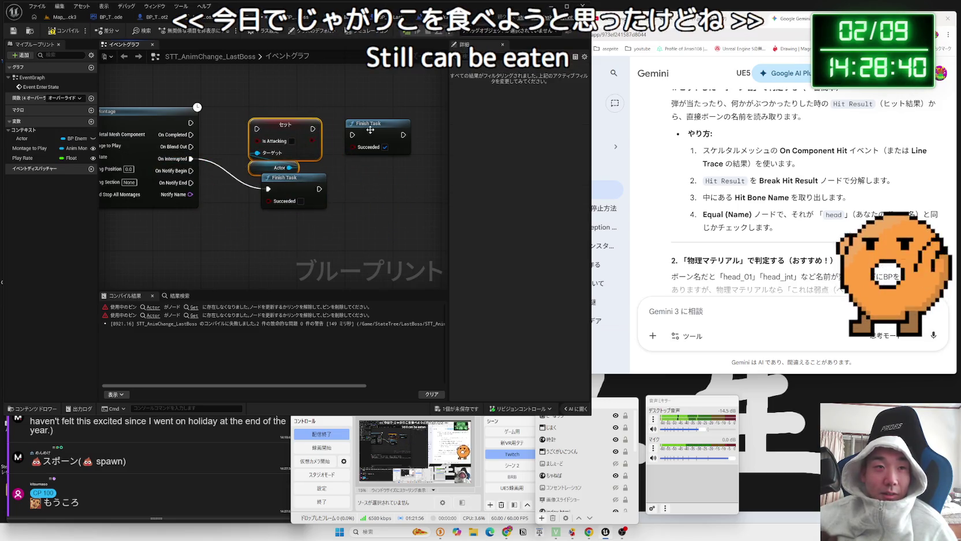
{"action": "left_click", "coordinate": [358, 131]}
{"action": "left_click_drag", "start_coordinate": [191, 135], "coordinate": [376, 109]}
Compile the task blueprint and switch to the last-boss State Tree
{"action": "left_click_drag", "start_coordinate": [260, 91], "coordinate": [460, 121]}
{"action": "left_click", "coordinate": [67, 30]}
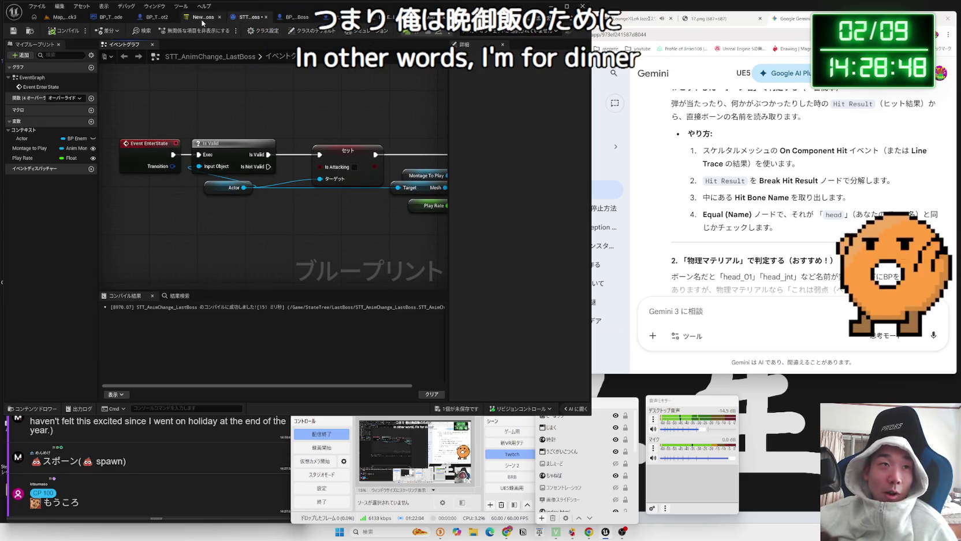
{"action": "left_click", "coordinate": [202, 17]}
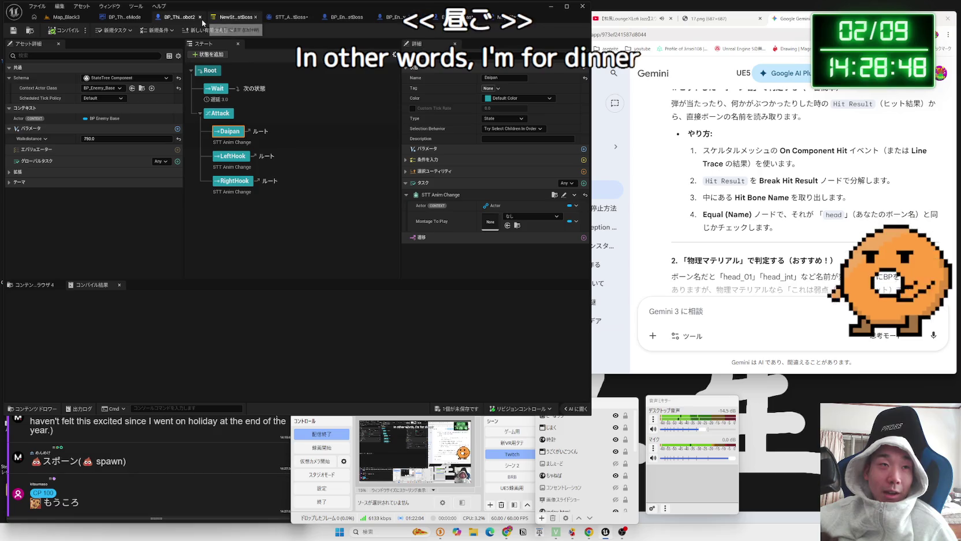
Swap the Daipan state's task to STT Anim Change Last Boss playing the MM_Robot_Daipan montage
{"action": "left_click", "coordinate": [564, 195]}
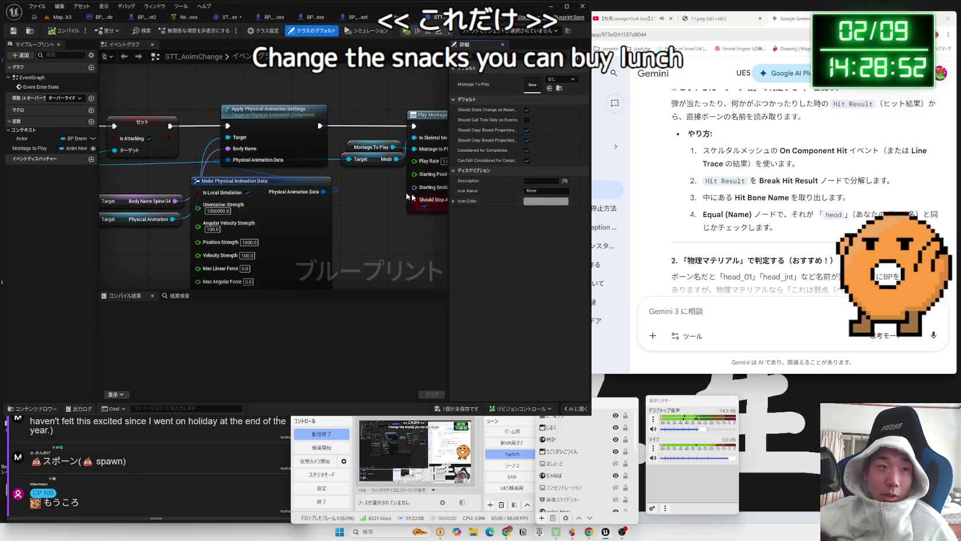
{"action": "left_click", "coordinate": [63, 16]}
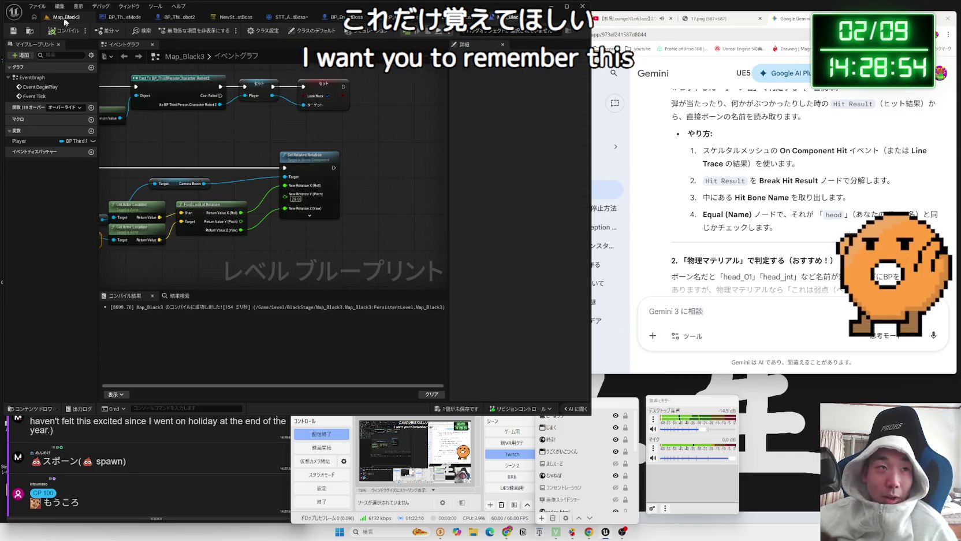
{"action": "left_click", "coordinate": [233, 16]}
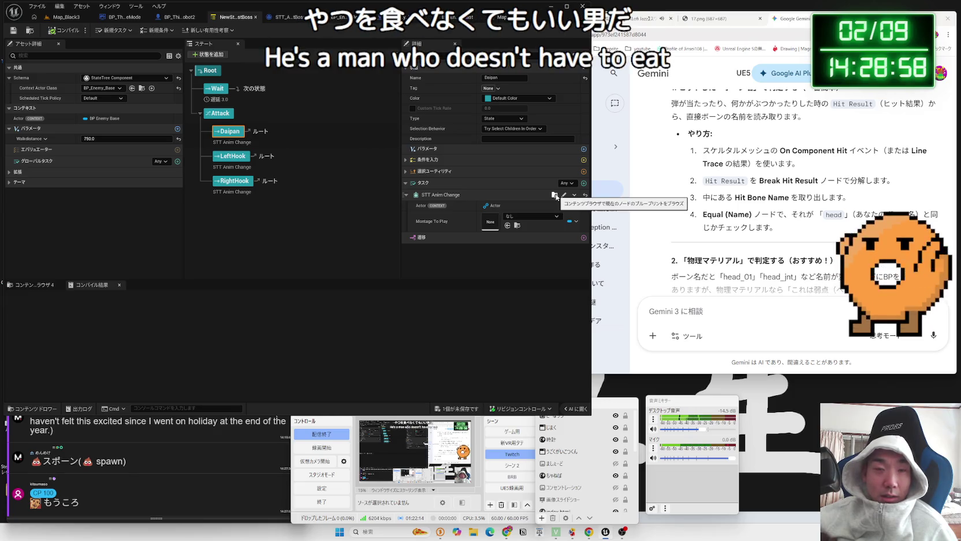
{"action": "left_click", "coordinate": [574, 195]}
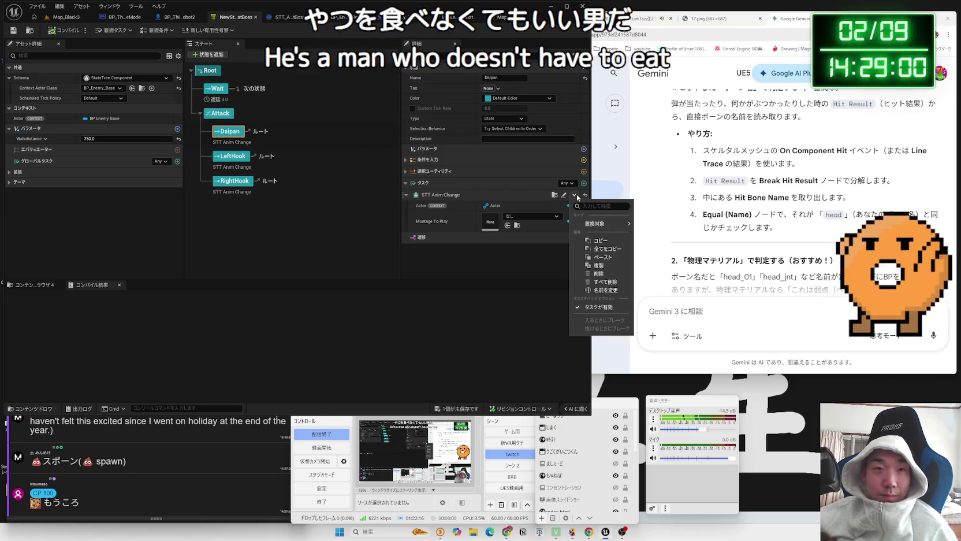
{"action": "mouse_move", "coordinate": [613, 226]}
{"action": "scroll", "coordinate": [681, 292], "scroll_direction": "down", "scroll_amount": 3}
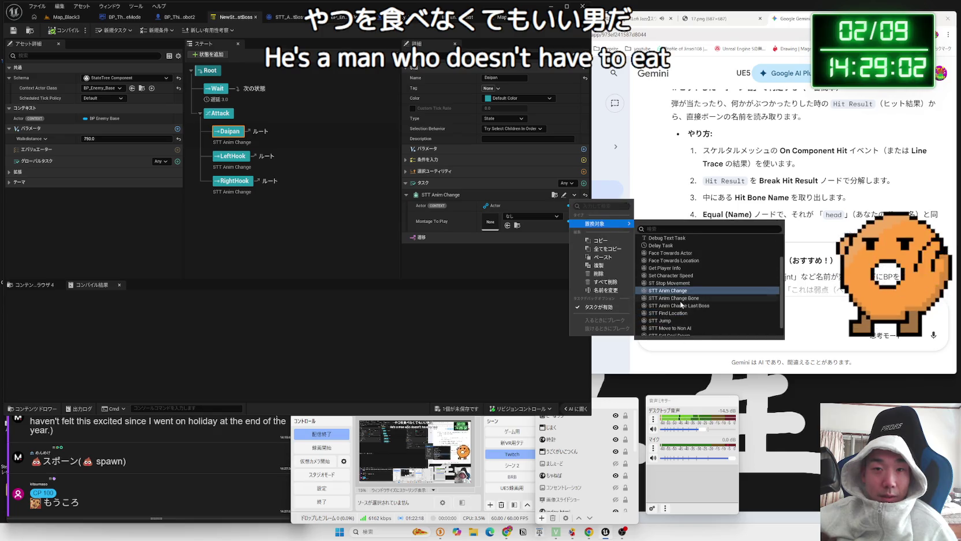
{"action": "left_click", "coordinate": [684, 306]}
{"action": "left_click", "coordinate": [514, 219]}
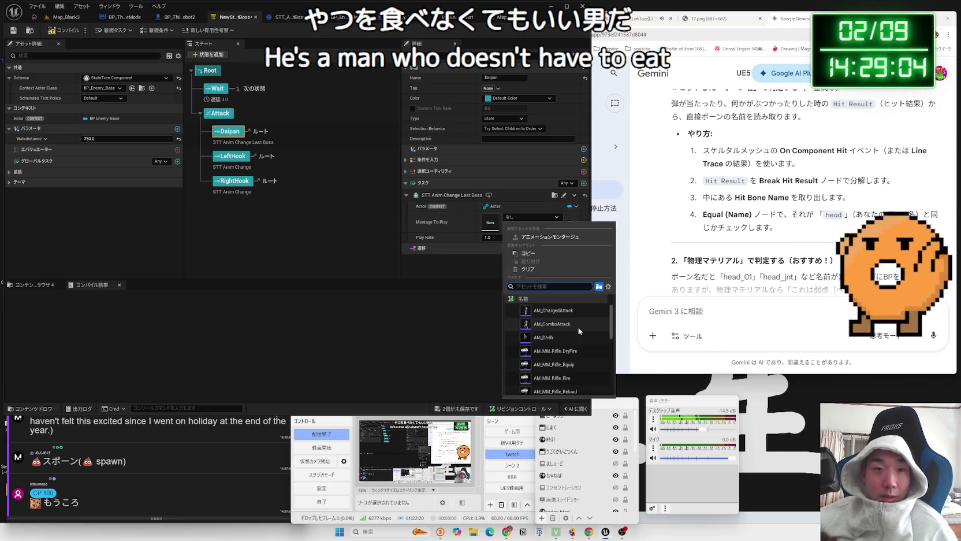
{"action": "type", "text": "daipann"}
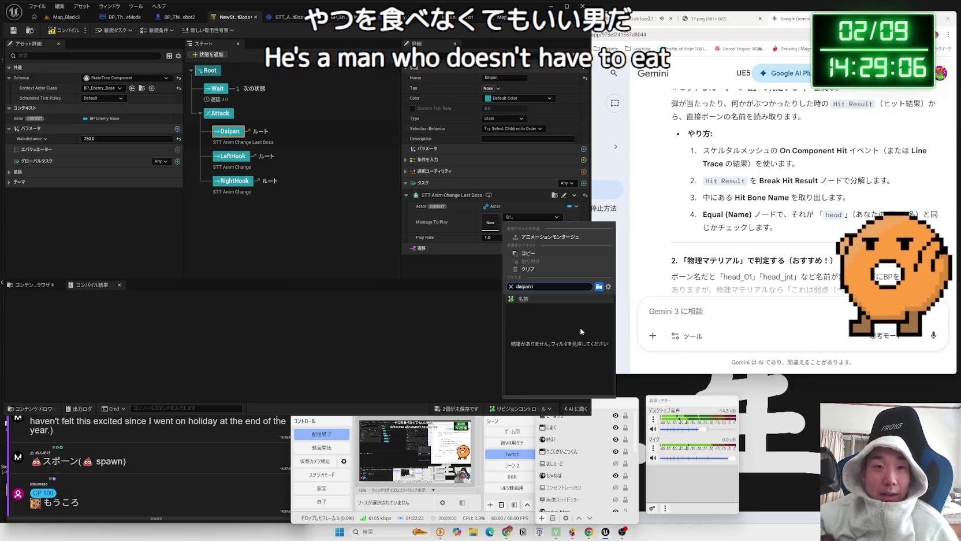
{"action": "left_click", "coordinate": [558, 311]}
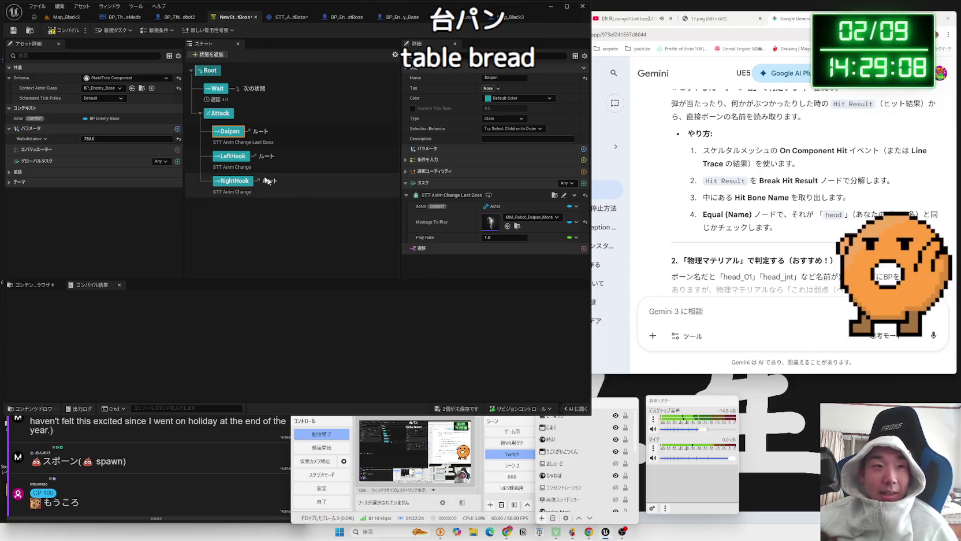
{"action": "left_click", "coordinate": [270, 167]}
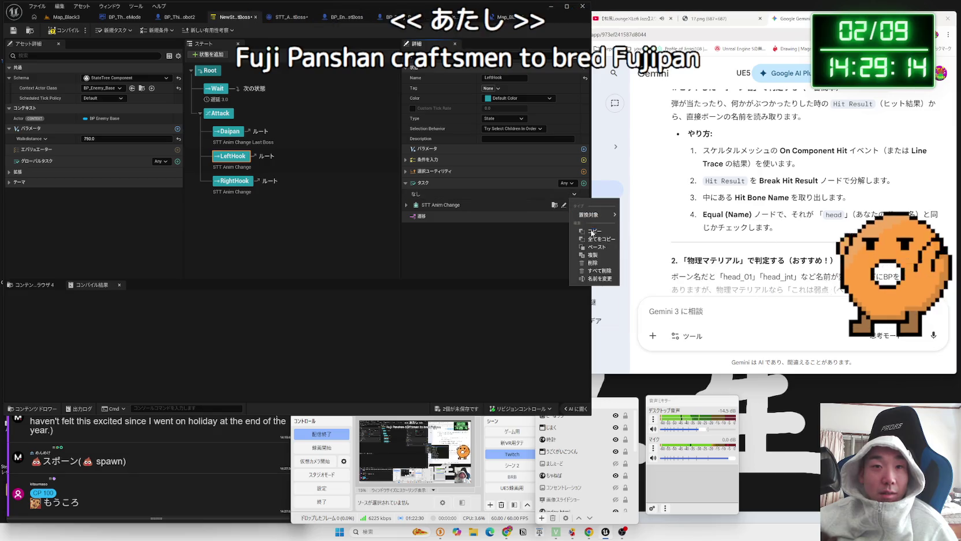
Give LeftHook STT Anim Change Last Boss with MM_Left_Hook_Anim_Enemy_Montage at play rate 0.1
{"action": "left_click", "coordinate": [593, 262]}
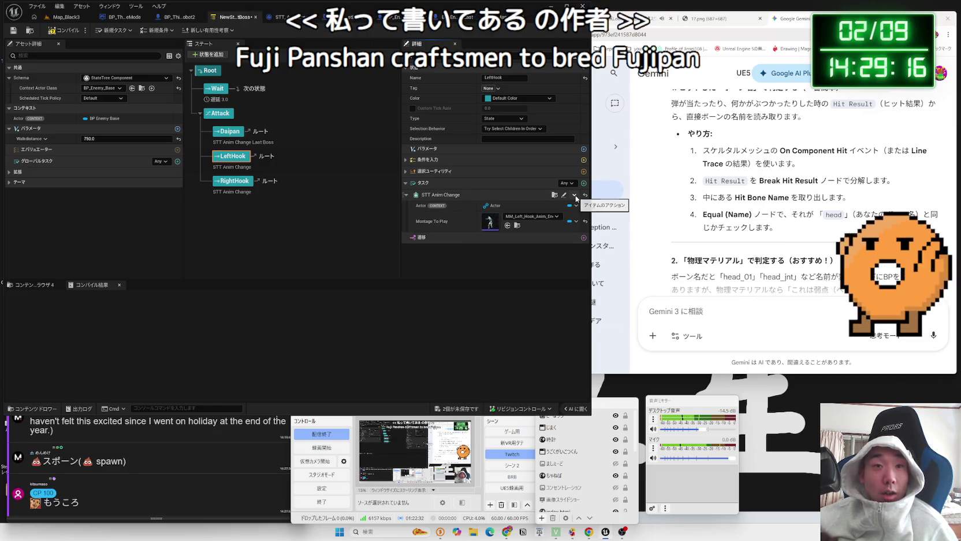
{"action": "left_click", "coordinate": [575, 196]}
{"action": "mouse_move", "coordinate": [603, 223]}
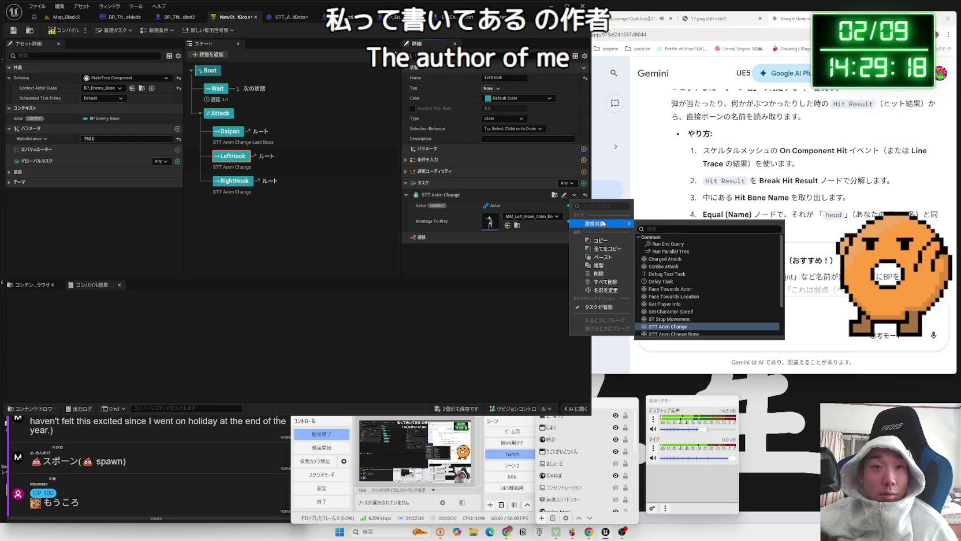
{"action": "scroll", "coordinate": [682, 318], "scroll_direction": "down", "scroll_amount": 2}
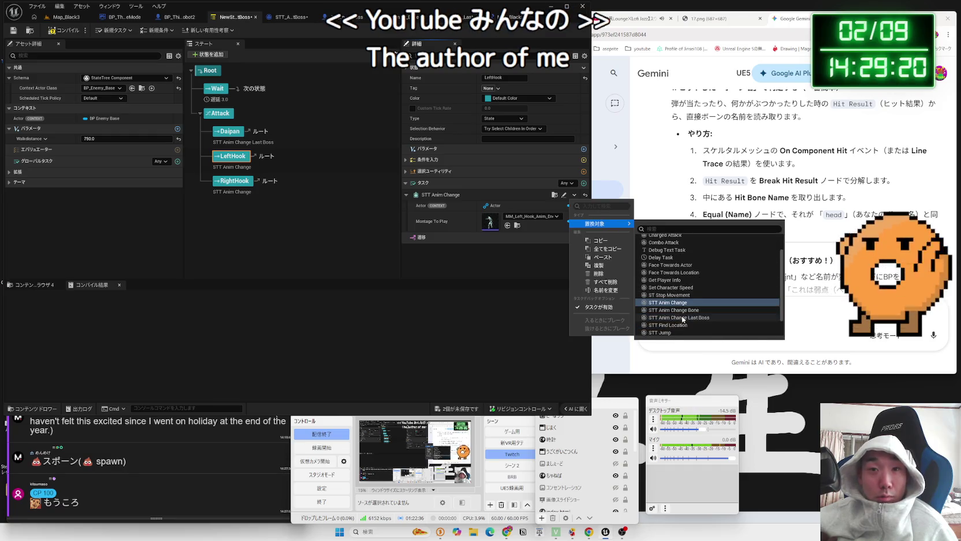
{"action": "left_click", "coordinate": [670, 319]}
{"action": "left_click", "coordinate": [530, 217]}
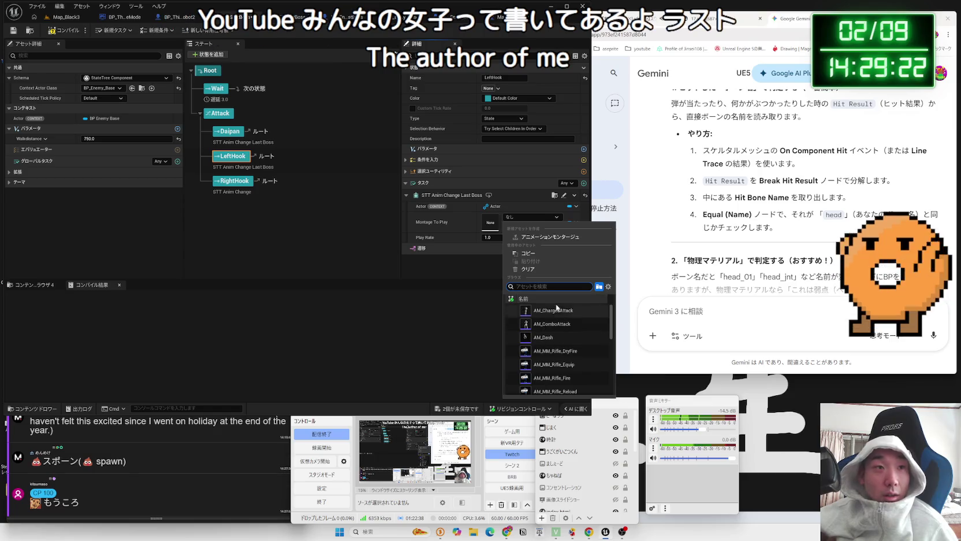
{"action": "type", "text": "left hook"}
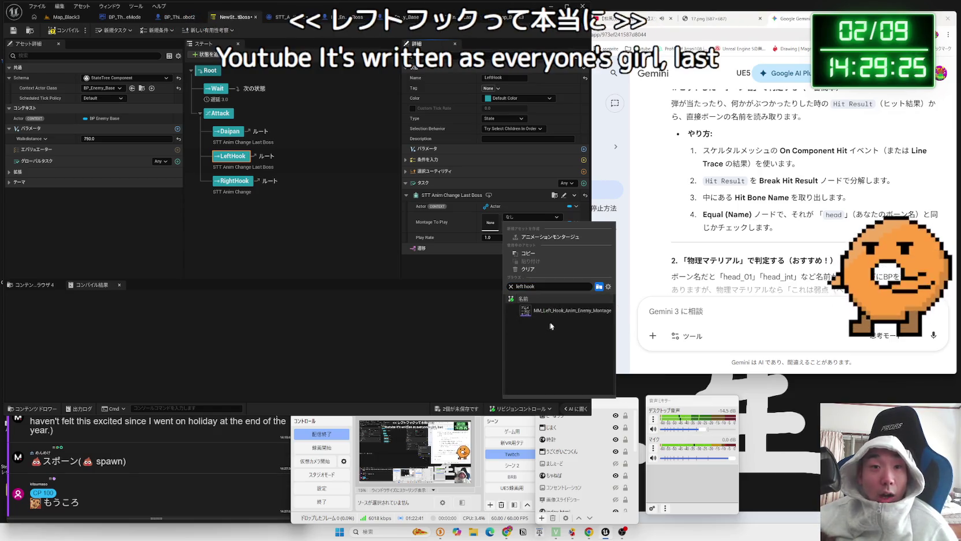
{"action": "left_click", "coordinate": [566, 310]}
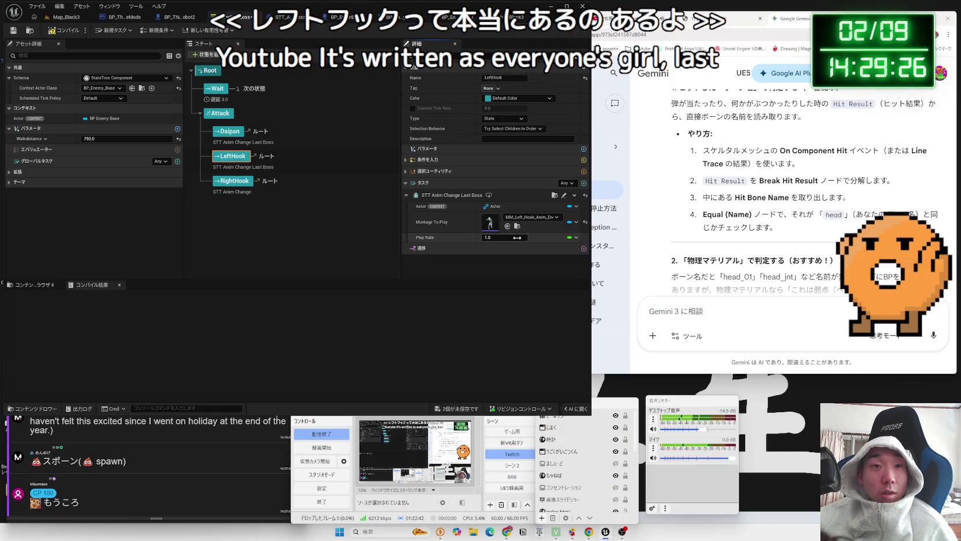
{"action": "key", "text": "BackSpace"}
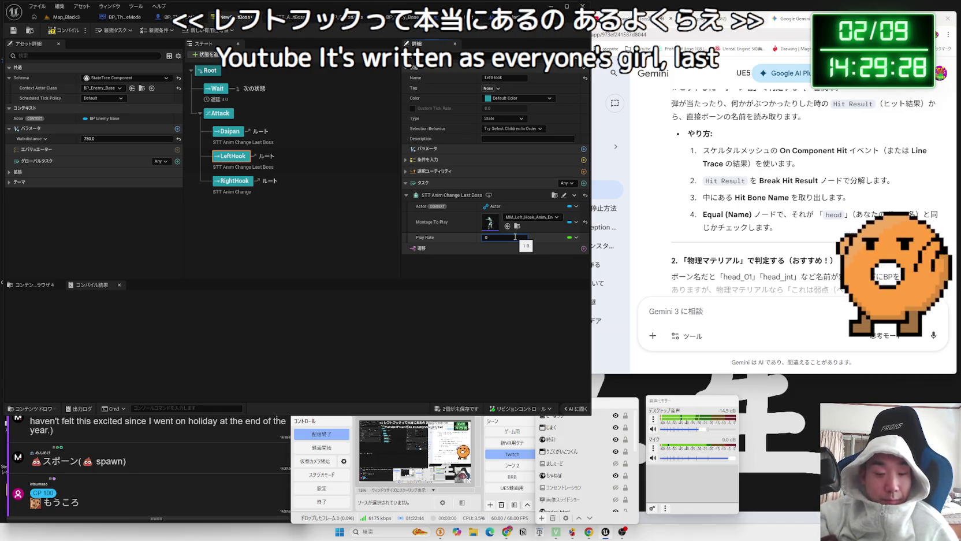
{"action": "type", "text": ".1"}
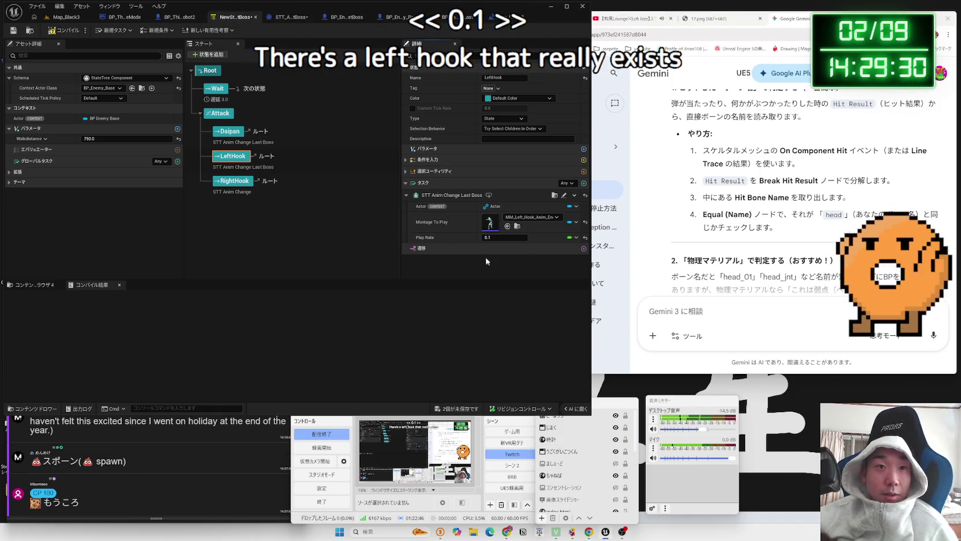
{"action": "left_click", "coordinate": [234, 181]}
{"action": "left_click", "coordinate": [533, 215]}
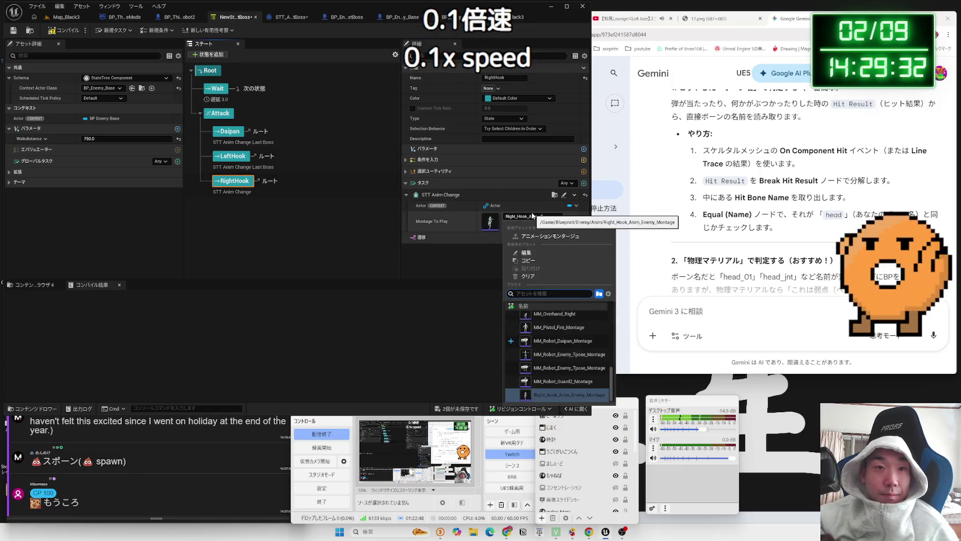
Switch RightHook's task to STT Anim Change Last Boss playing the right hook enemy montage
{"action": "left_click", "coordinate": [523, 203]}
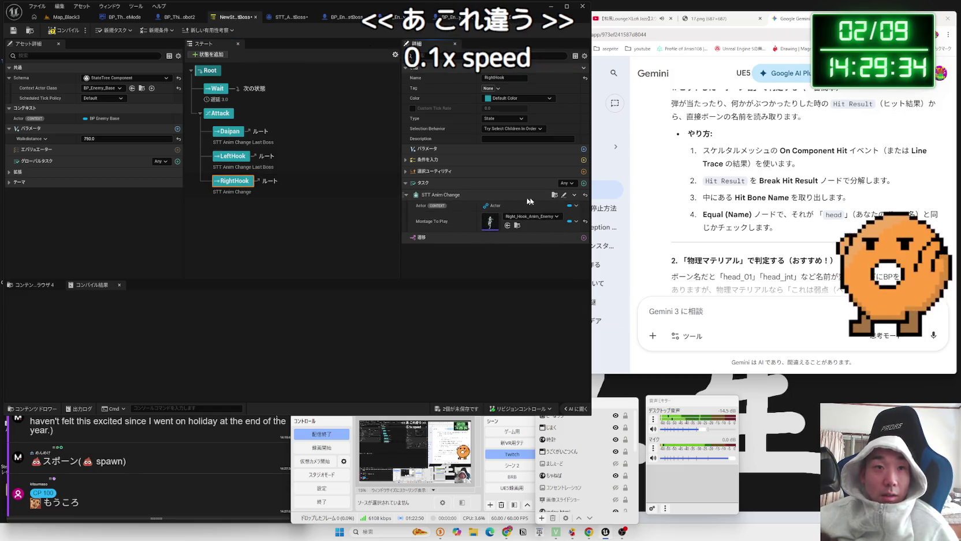
{"action": "left_click", "coordinate": [575, 195]}
{"action": "mouse_move", "coordinate": [601, 224]}
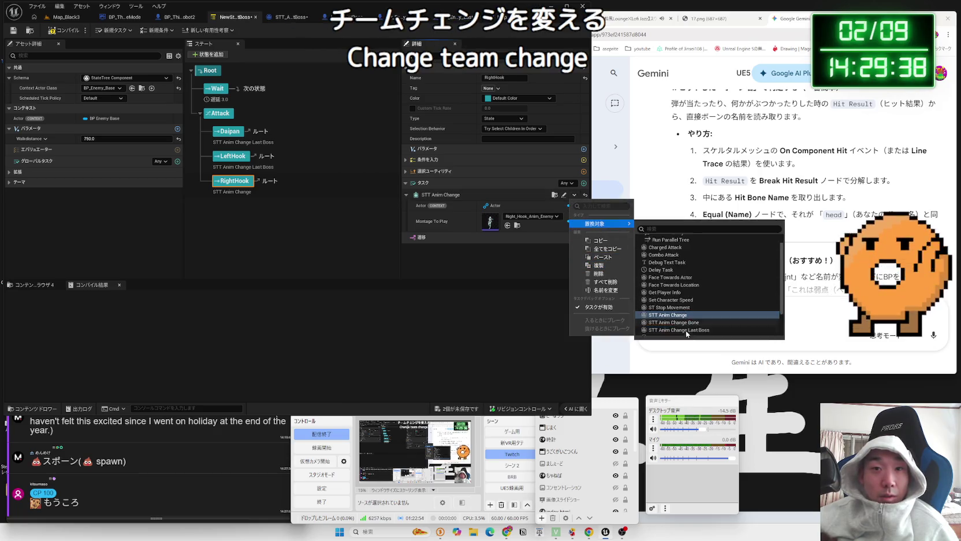
{"action": "left_click", "coordinate": [687, 334]}
{"action": "left_click", "coordinate": [552, 217]}
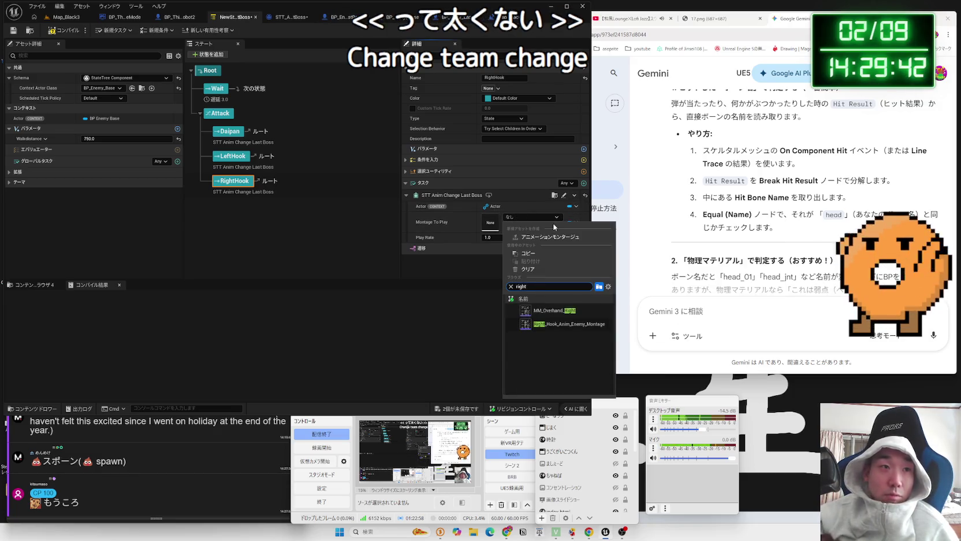
{"action": "left_click", "coordinate": [552, 324]}
{"action": "key", "text": "BackSpace"}
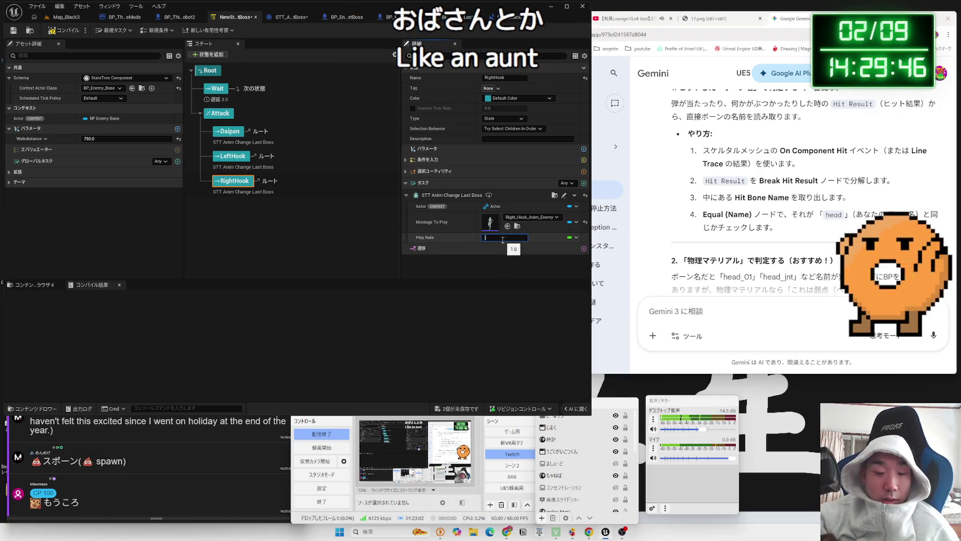
Set the Daipan state's play rate to 0.2 and return to the Map_Black3 level
{"action": "left_click", "coordinate": [228, 134]}
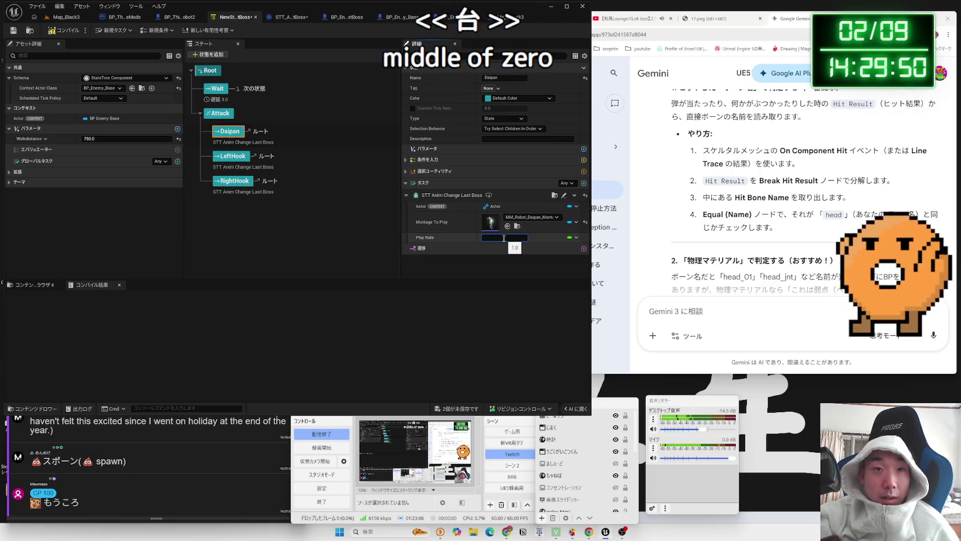
{"action": "type", "text": "0.2"}
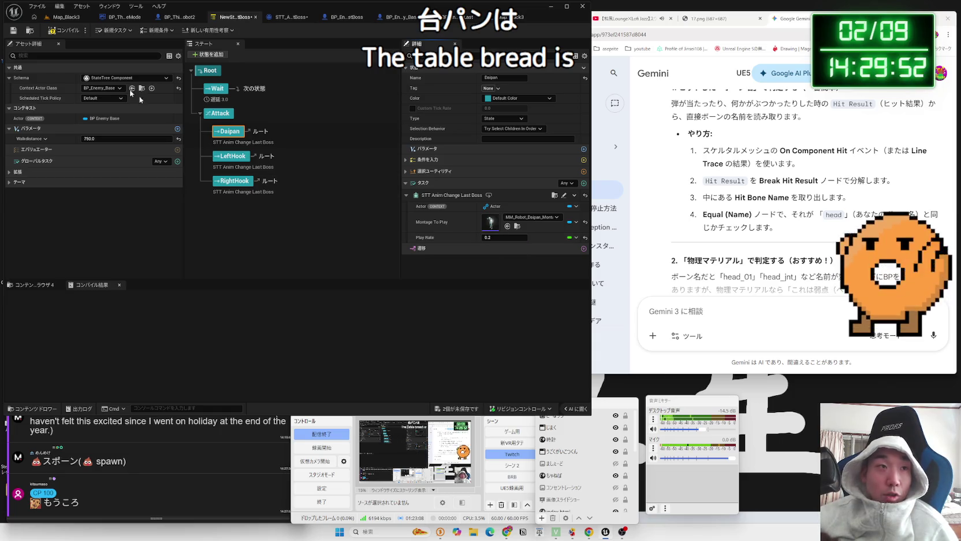
{"action": "left_click", "coordinate": [66, 17]}
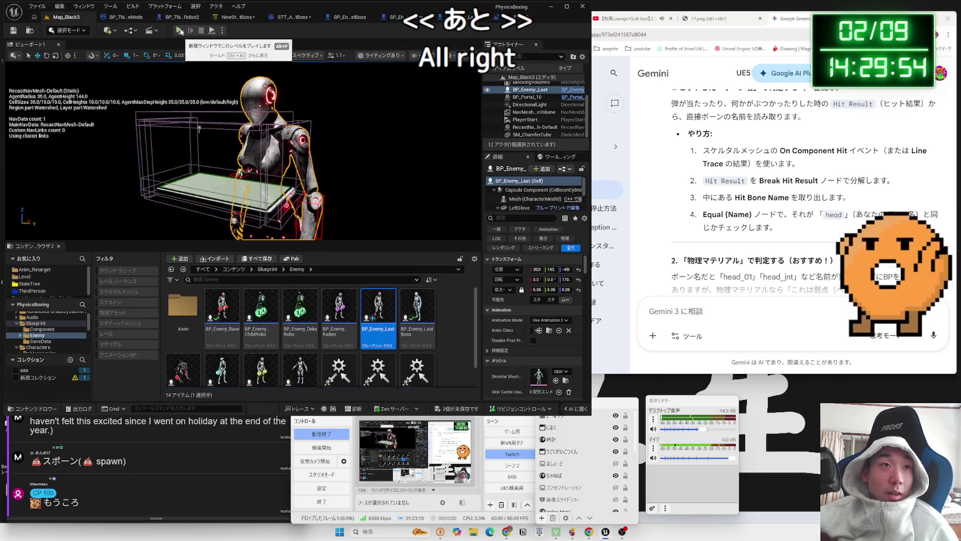
Back in Map_Black3, run a standalone play test of the boss and stop it with Esc
{"action": "left_click", "coordinate": [243, 18]}
{"action": "left_click", "coordinate": [466, 411]}
{"action": "left_click", "coordinate": [66, 17]}
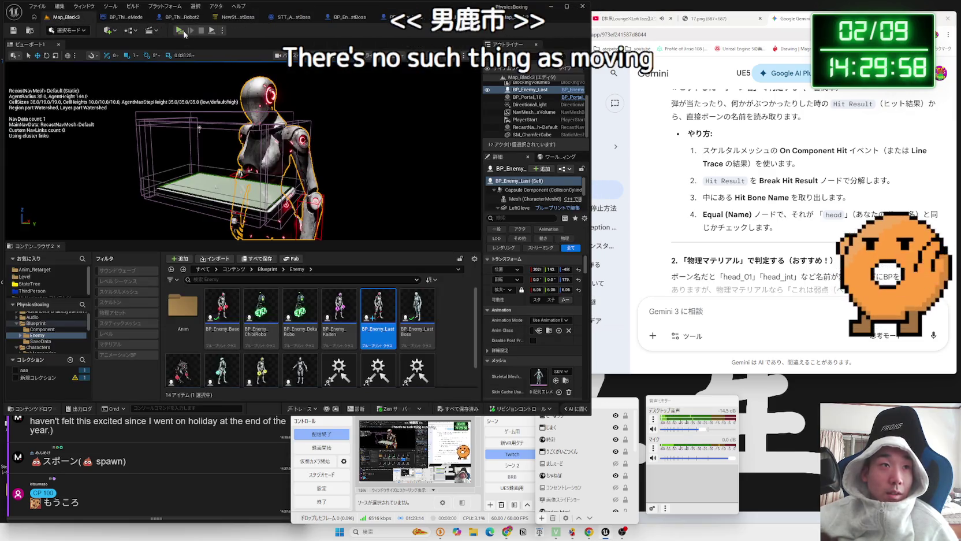
{"action": "left_click", "coordinate": [184, 34]}
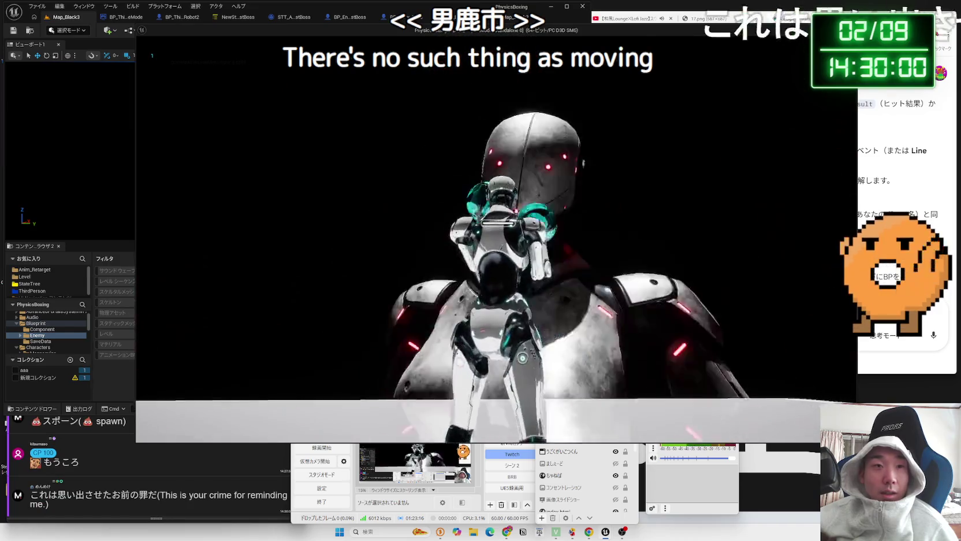
{"action": "key", "text": "Escape"}
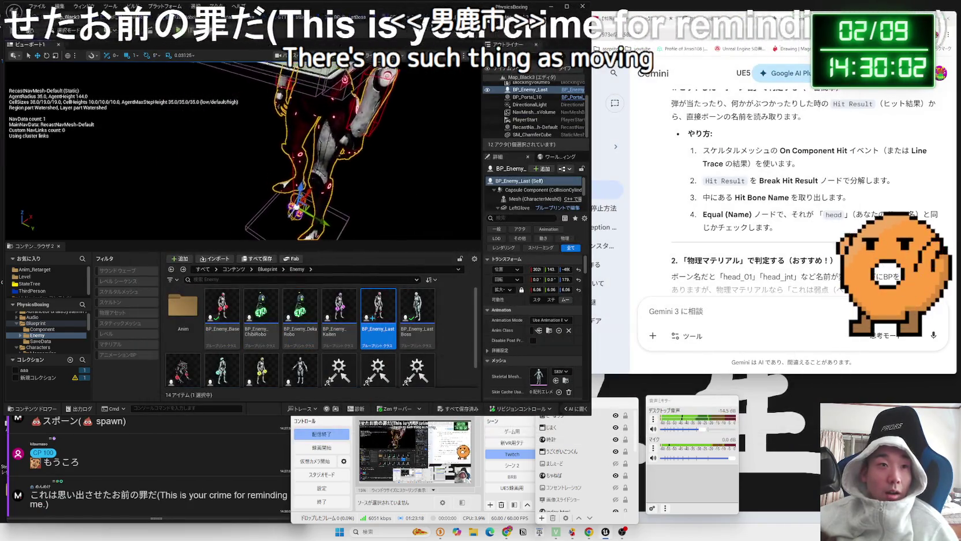
{"action": "scroll", "coordinate": [239, 144], "scroll_direction": "down", "scroll_amount": 5}
{"action": "scroll", "coordinate": [243, 133], "scroll_direction": "up", "scroll_amount": 4}
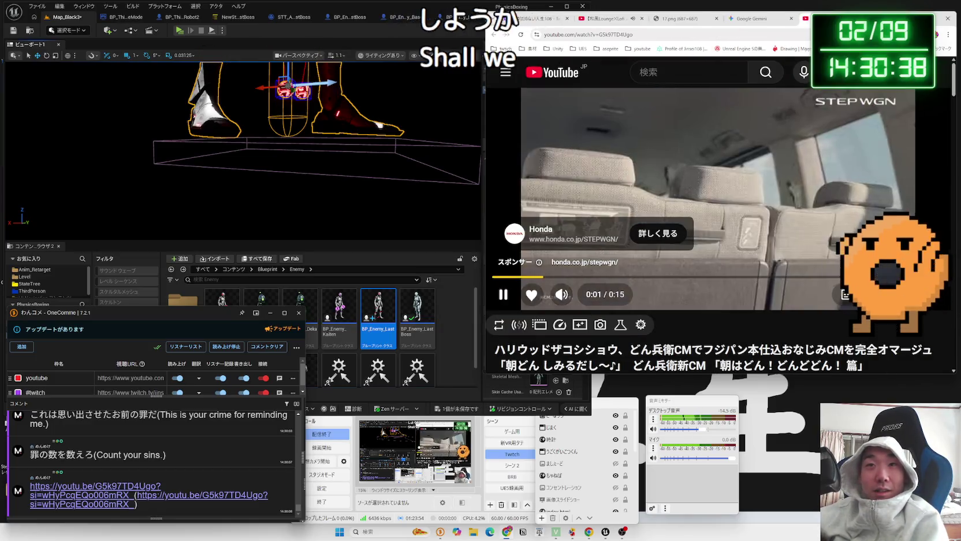
Move the browser window left, widen it, and put the video in theater mode
{"action": "left_click_drag", "start_coordinate": [897, 19], "coordinate": [751, 26]}
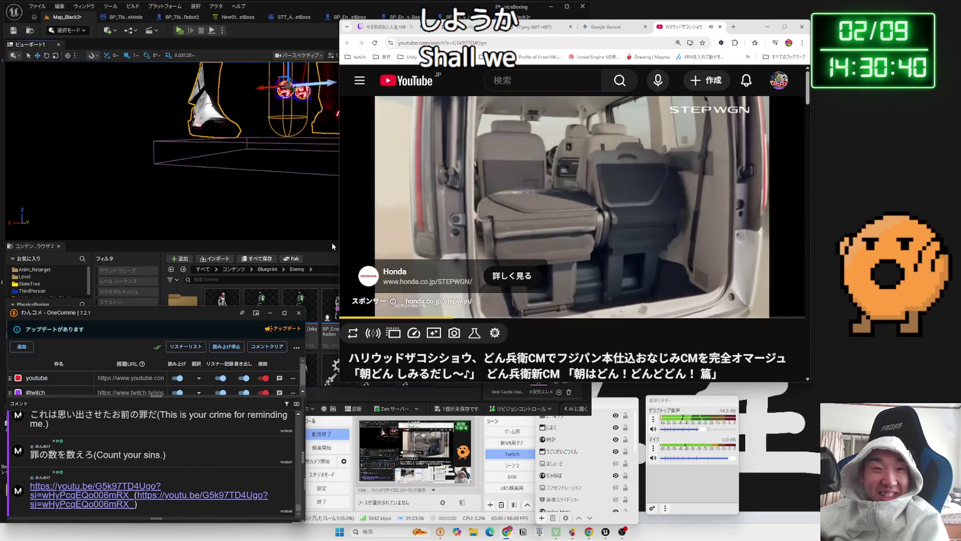
{"action": "left_click_drag", "start_coordinate": [339, 250], "coordinate": [219, 249]}
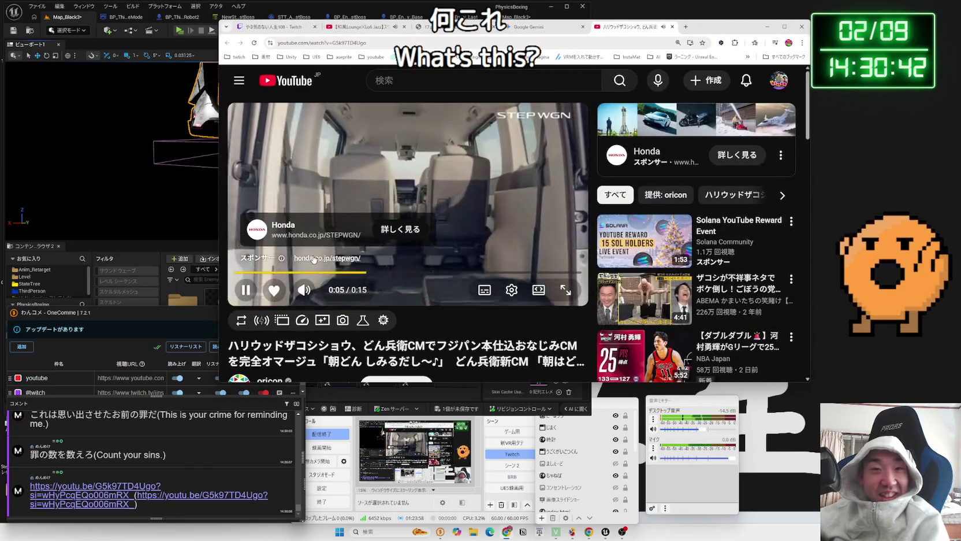
{"action": "left_click", "coordinate": [555, 294]}
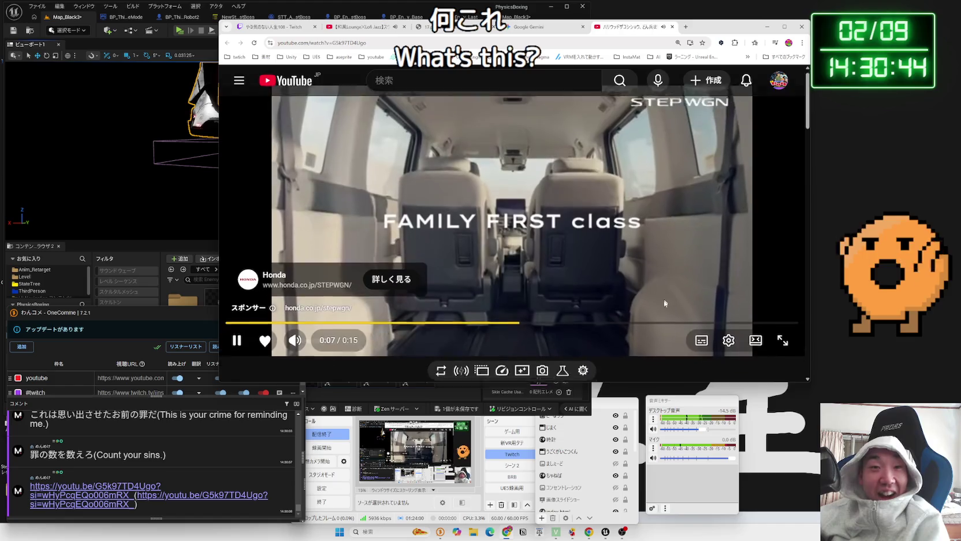
{"action": "scroll", "coordinate": [704, 314], "scroll_direction": "down", "scroll_amount": 3}
{"action": "scroll", "coordinate": [454, 289], "scroll_direction": "up", "scroll_amount": 2}
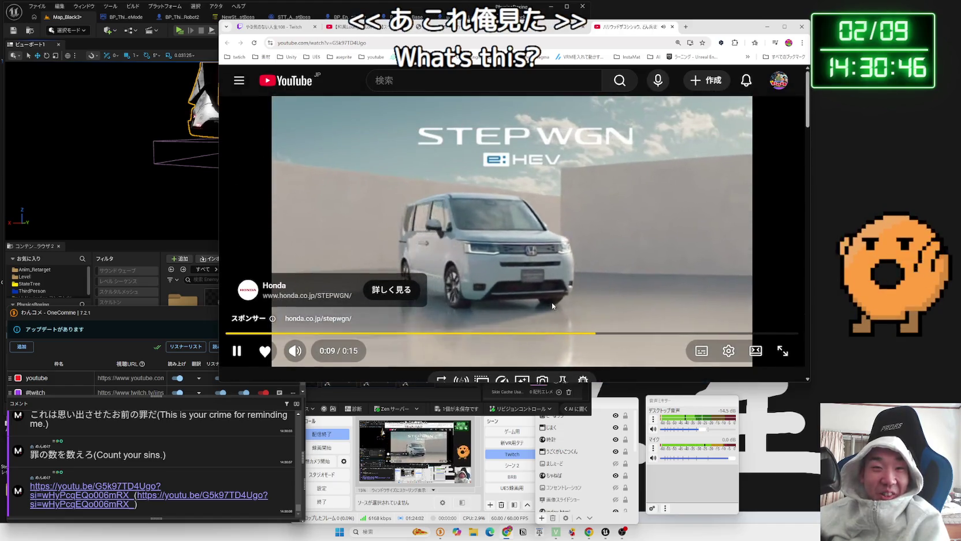
{"action": "scroll", "coordinate": [454, 289], "scroll_direction": "down", "scroll_amount": 2}
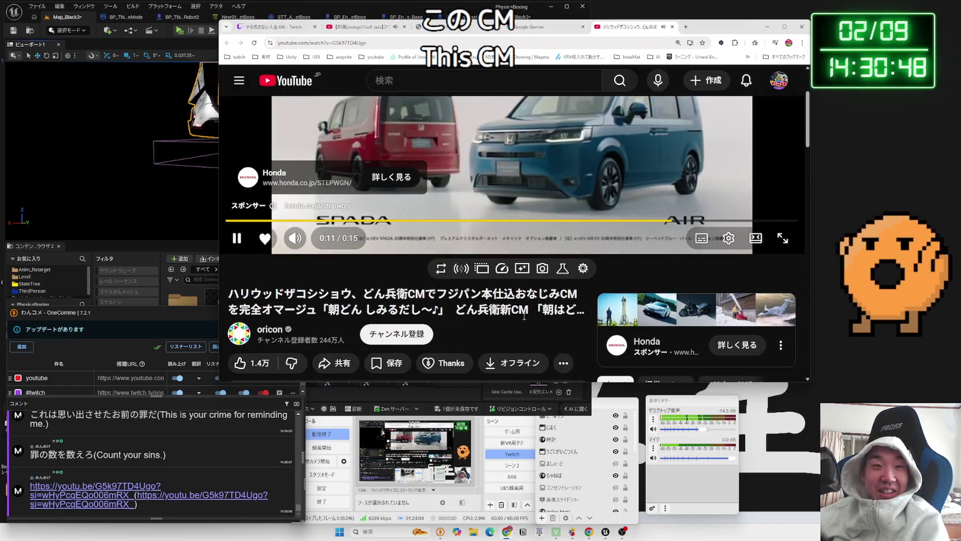
{"action": "scroll", "coordinate": [524, 316], "scroll_direction": "up", "scroll_amount": 2}
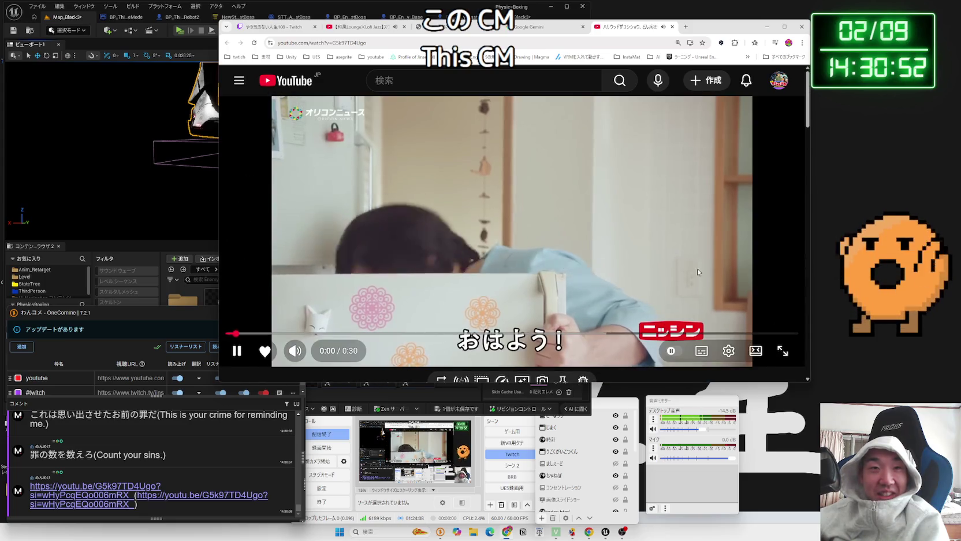
Pause the lofi jazz stream, replay the Donbei ad from 0:00, and select a chat name
{"action": "left_click", "coordinate": [359, 27]}
{"action": "left_click", "coordinate": [543, 271]}
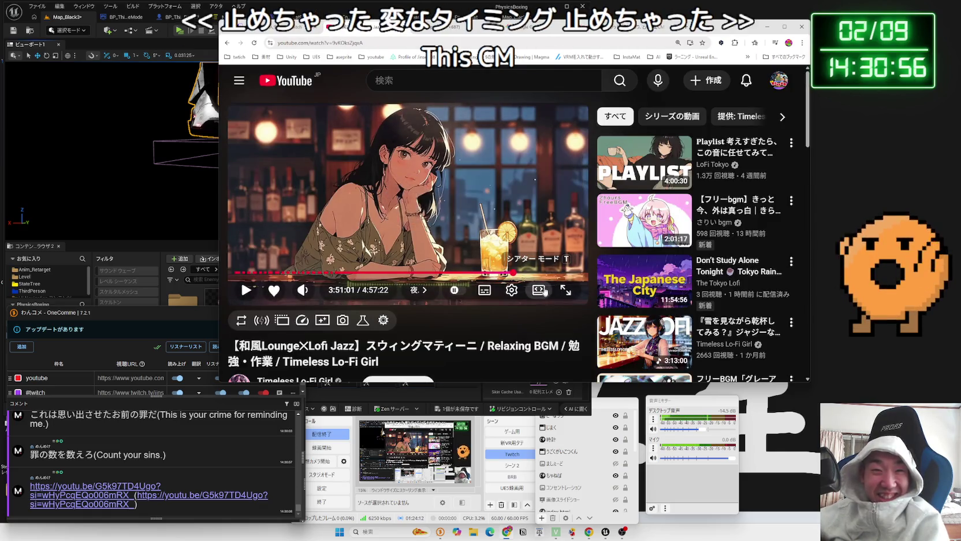
{"action": "left_click", "coordinate": [545, 291]}
{"action": "left_click", "coordinate": [633, 26]}
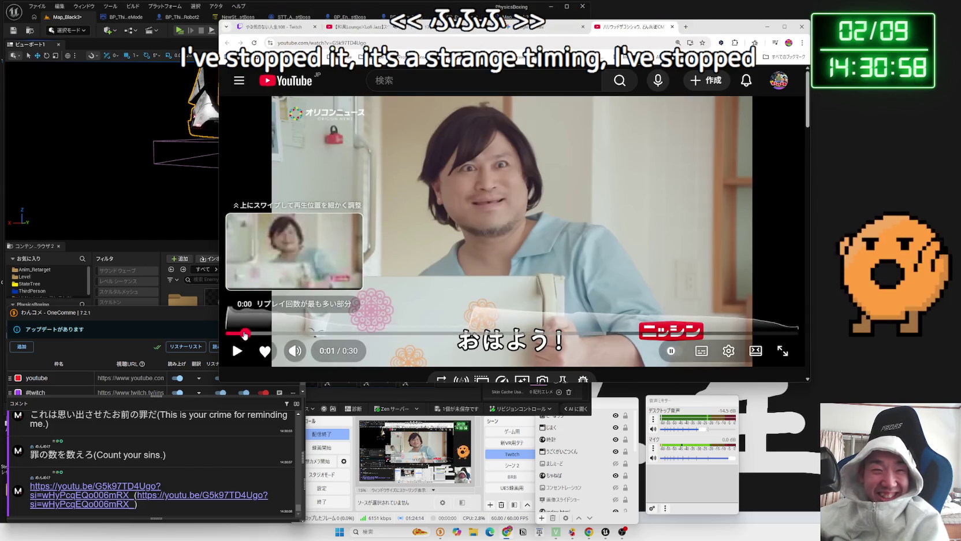
{"action": "left_click", "coordinate": [245, 334]}
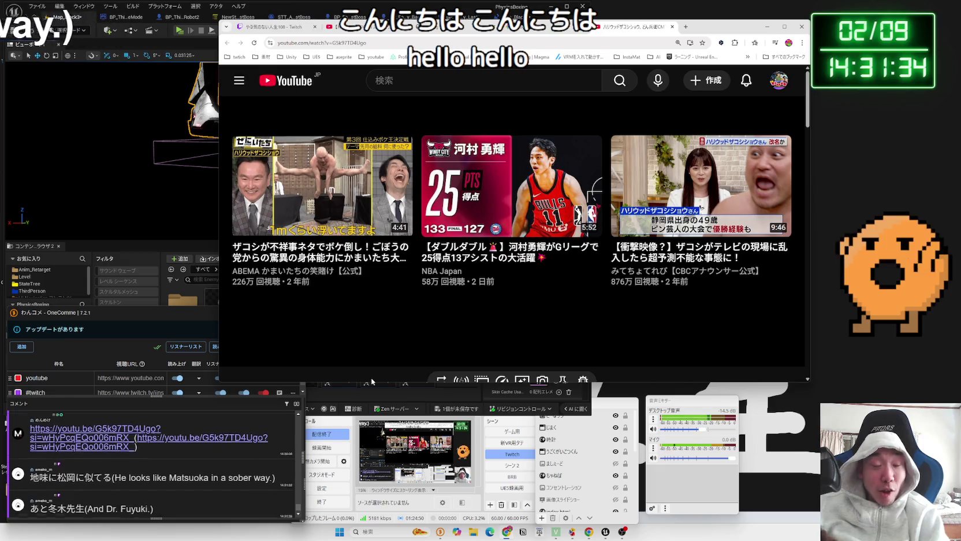
{"action": "double_click", "coordinate": [72, 503]}
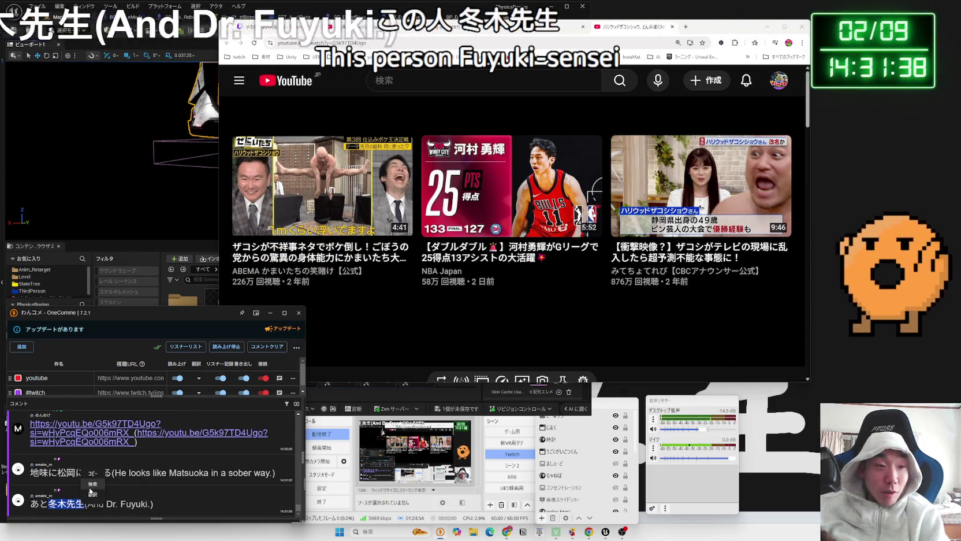
Run Google searches for two names picked from the stream's chat comments
{"action": "left_click", "coordinate": [91, 485]}
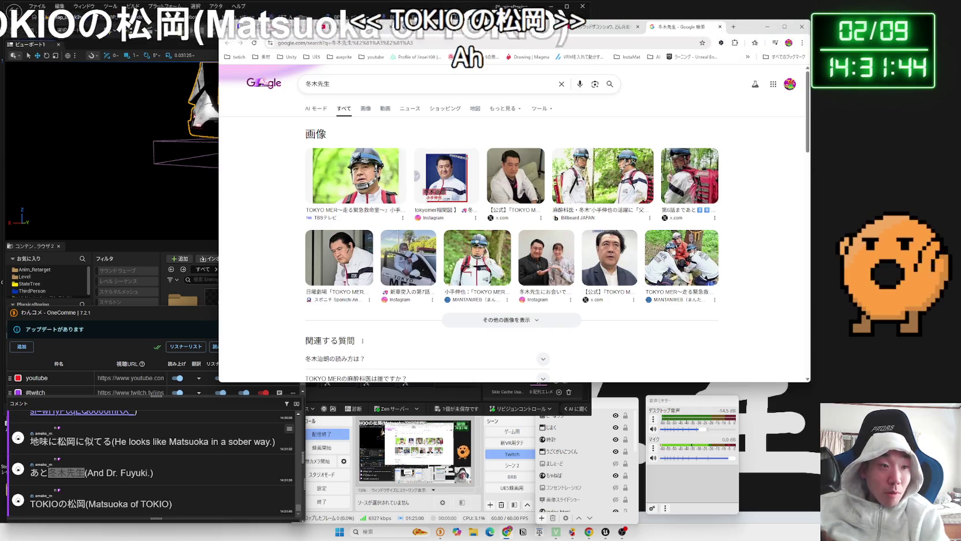
{"action": "double_click", "coordinate": [65, 442]}
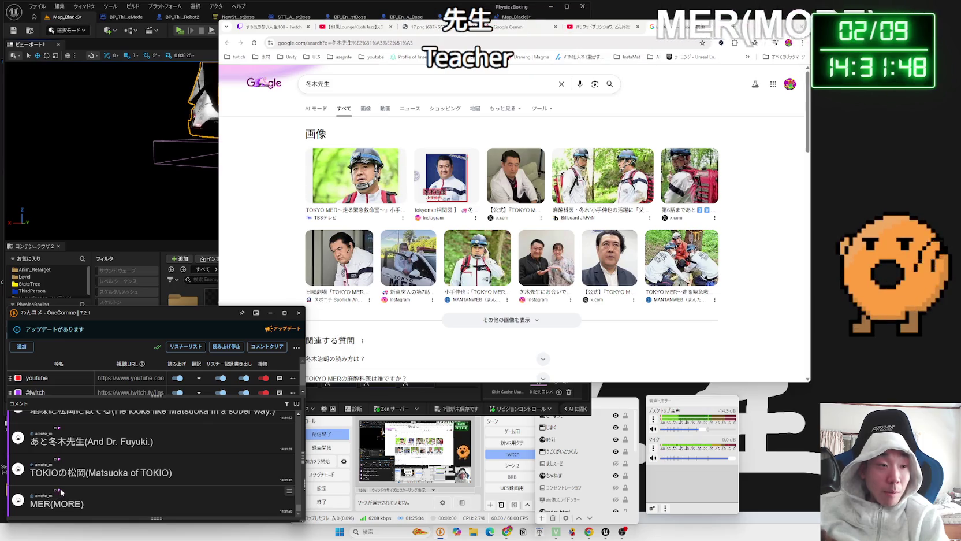
{"action": "scroll", "coordinate": [60, 492], "scroll_direction": "up", "scroll_amount": 3}
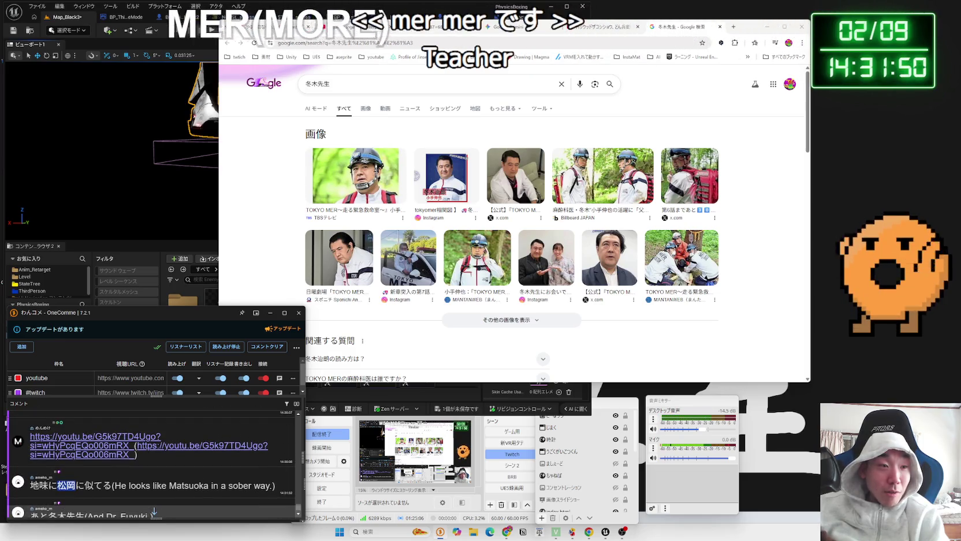
{"action": "right_click", "coordinate": [67, 485]}
{"action": "left_click", "coordinate": [95, 481]}
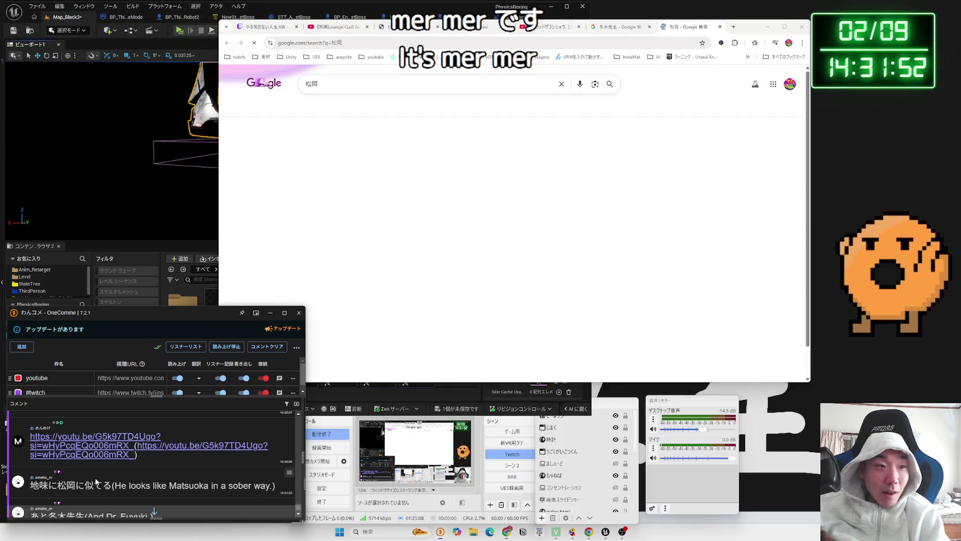
{"action": "scroll", "coordinate": [96, 481], "scroll_direction": "down", "scroll_amount": 3}
{"action": "mouse_move", "coordinate": [85, 472]}
{"action": "left_mouse_down"}
{"action": "mouse_move", "coordinate": [45, 474]}
{"action": "mouse_move", "coordinate": [166, 472]}
{"action": "left_mouse_up"}
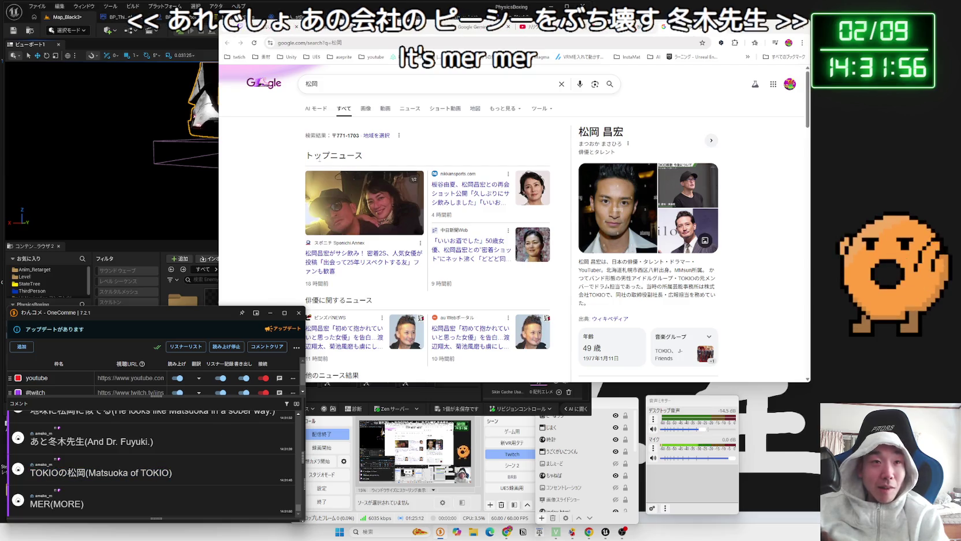
Show image results for the second name and open one photo
{"action": "left_click", "coordinate": [292, 163]}
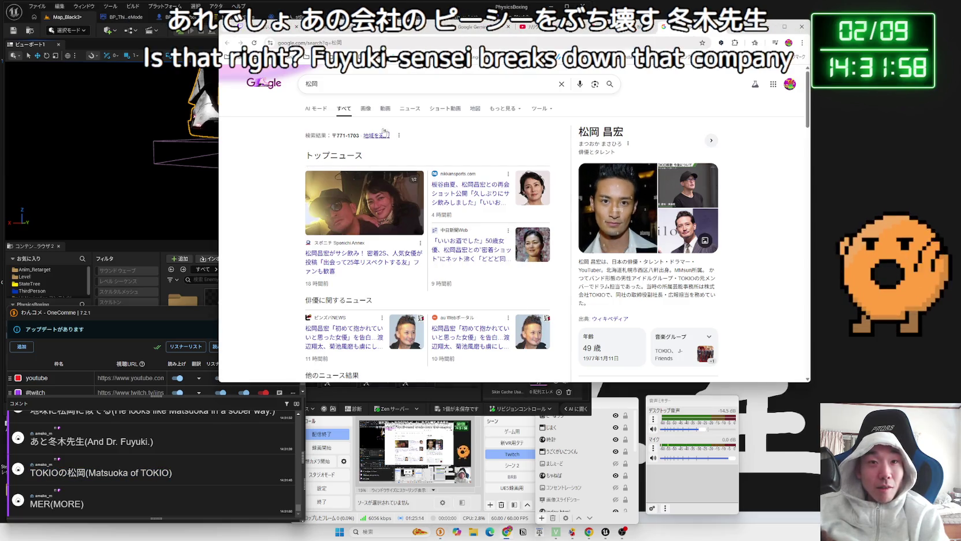
{"action": "left_click", "coordinate": [366, 108]}
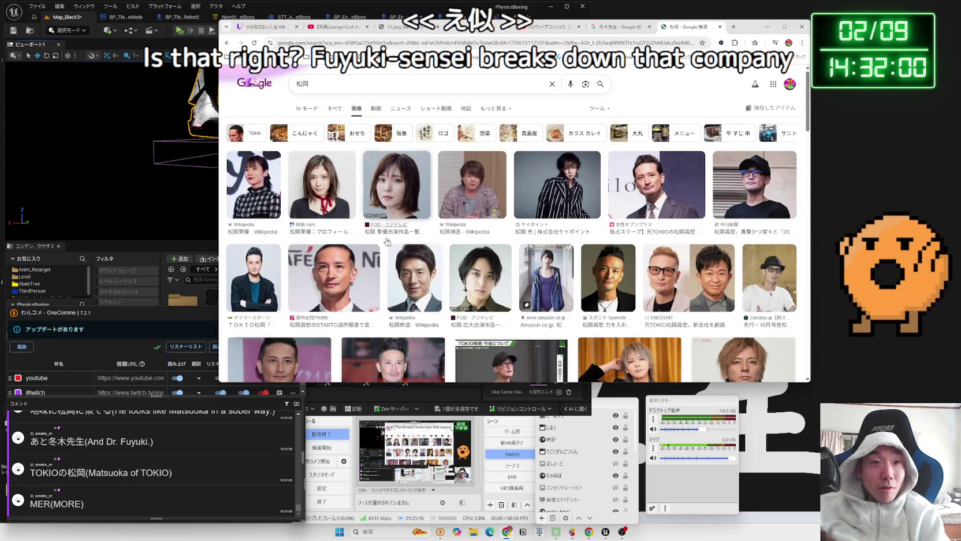
{"action": "left_click", "coordinate": [279, 361]}
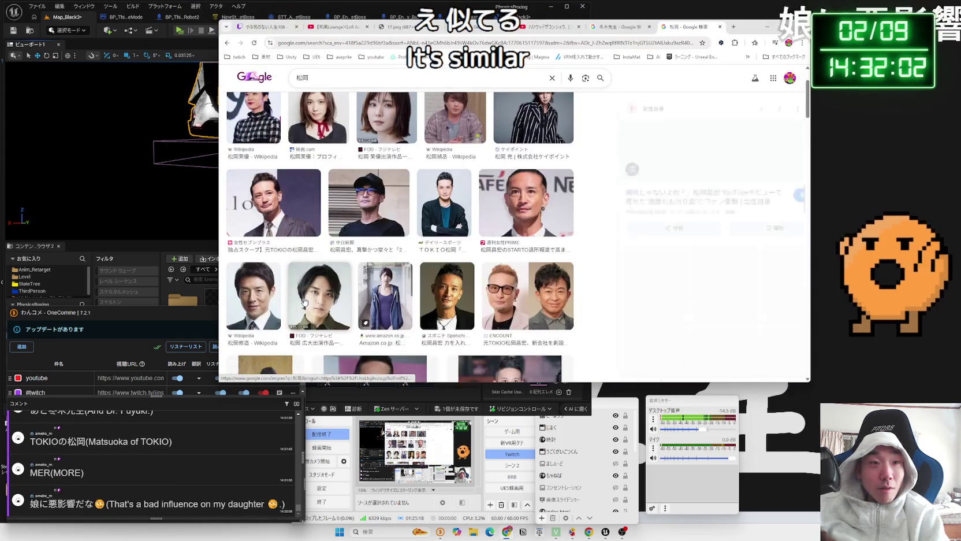
Search images for the first name and enlarge its first photo
{"action": "key", "text": "ctrl+l"}
{"action": "type", "text": "冬木先生"}
{"action": "key", "text": "Return"}
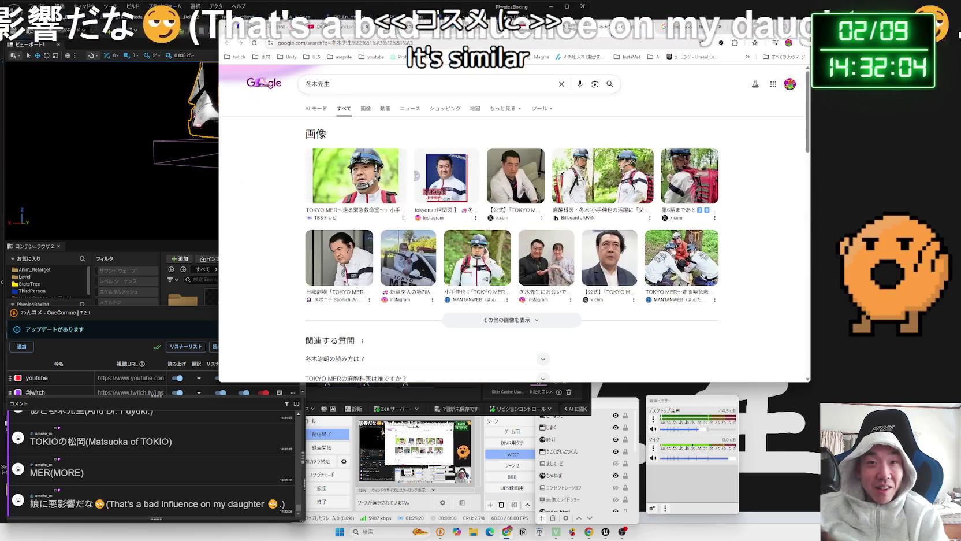
{"action": "left_click", "coordinate": [367, 109]}
{"action": "scroll", "coordinate": [426, 243], "scroll_direction": "down", "scroll_amount": 3}
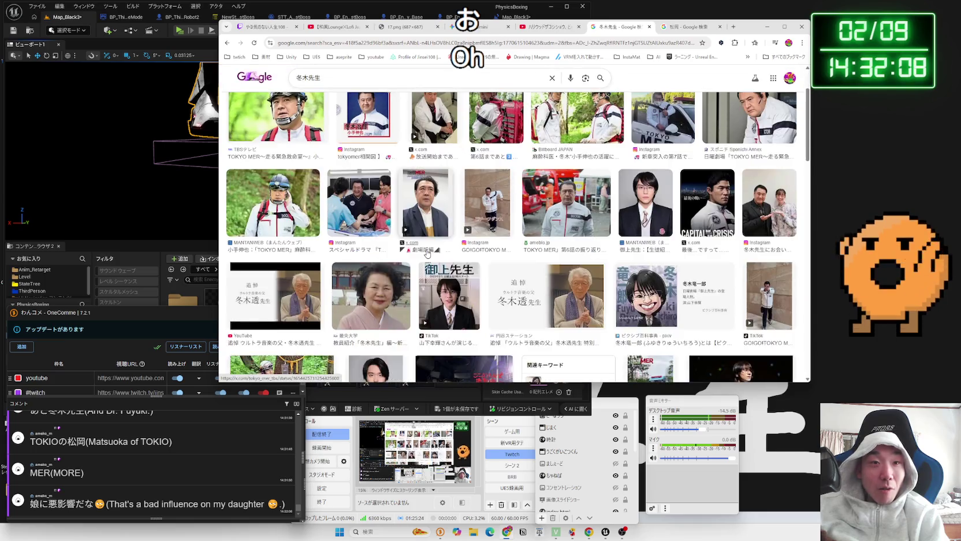
{"action": "scroll", "coordinate": [616, 238], "scroll_direction": "up", "scroll_amount": 3}
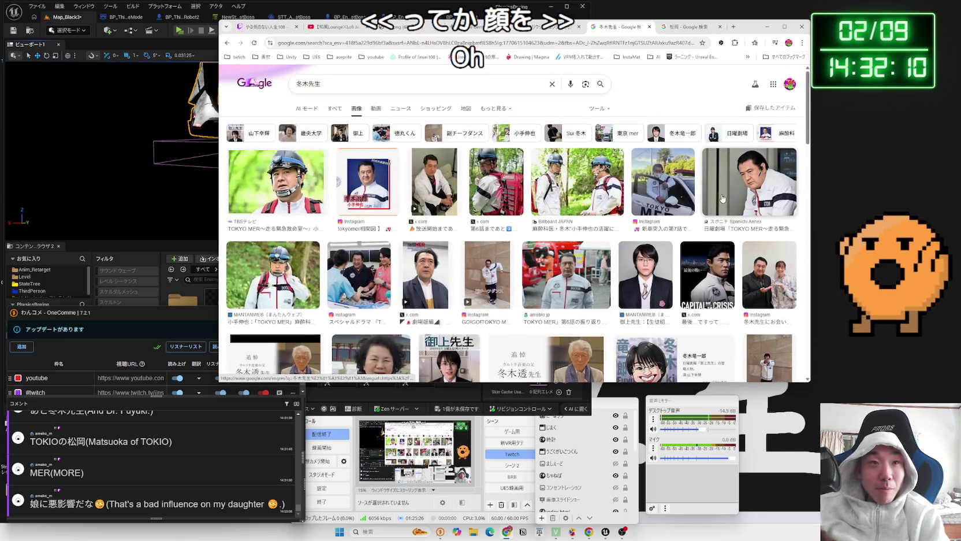
{"action": "left_click", "coordinate": [277, 181]}
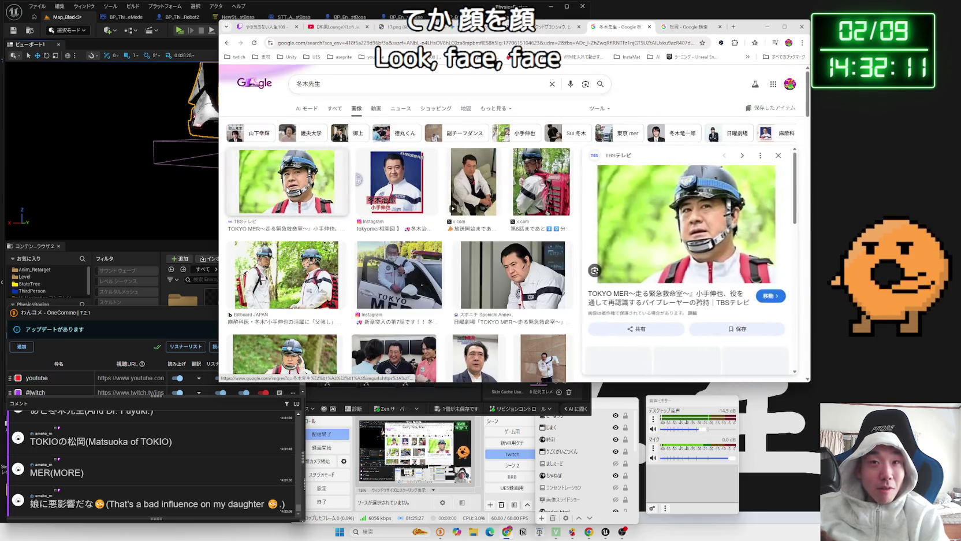
Compare the two image-result tabs and preview photos in the second name's results, including the black-jacket one
{"action": "left_click", "coordinate": [684, 27]}
{"action": "left_click", "coordinate": [618, 27]}
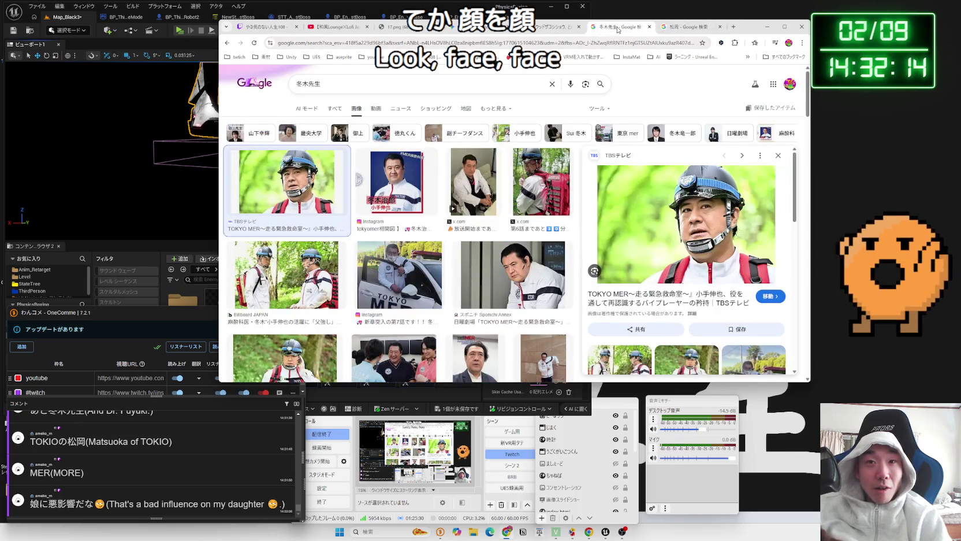
{"action": "left_click", "coordinate": [684, 28]}
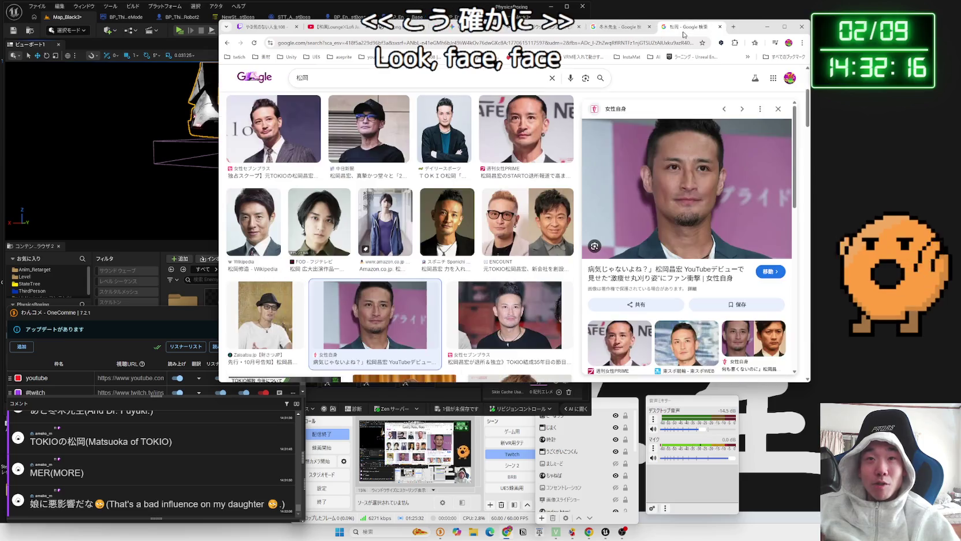
{"action": "left_click", "coordinate": [618, 27]}
{"action": "left_click", "coordinate": [683, 27]}
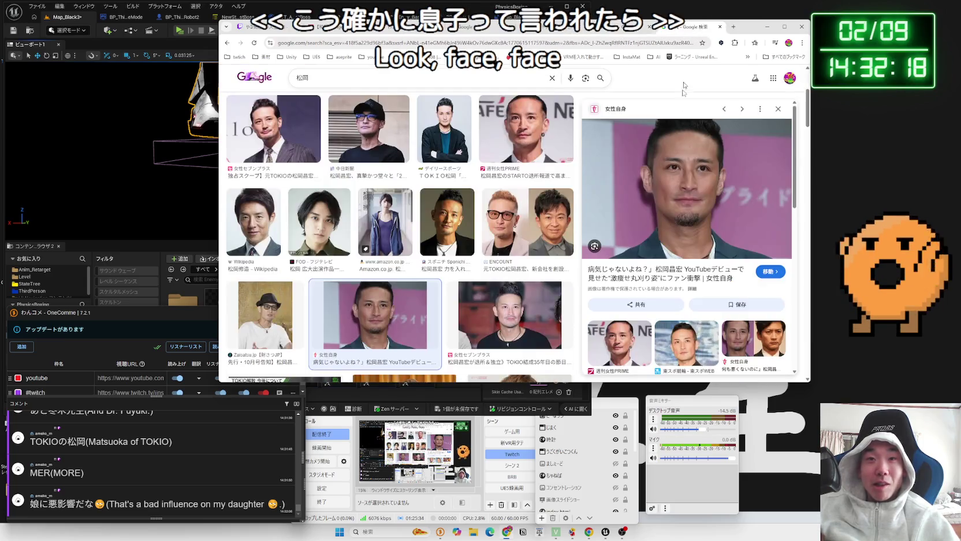
{"action": "scroll", "coordinate": [449, 227], "scroll_direction": "up", "scroll_amount": 2}
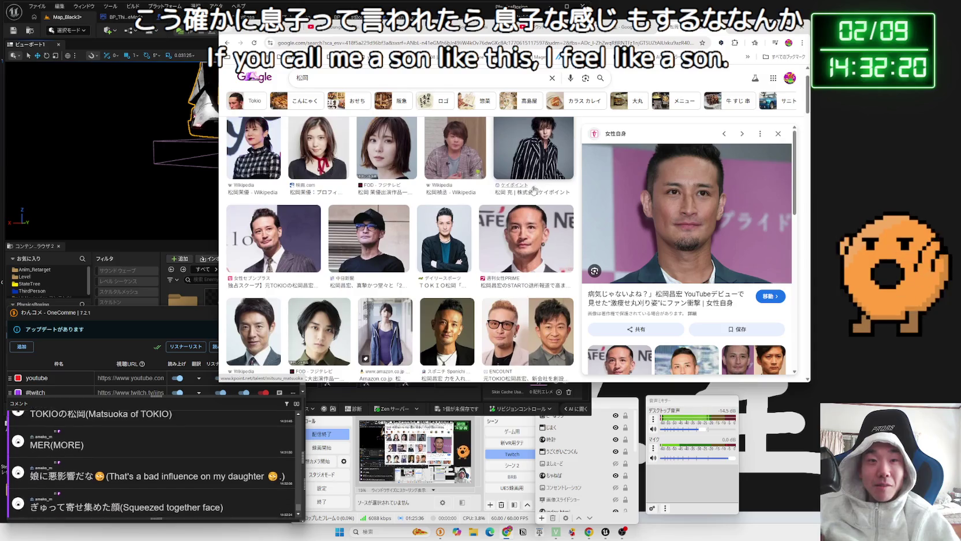
{"action": "left_click", "coordinate": [449, 226]}
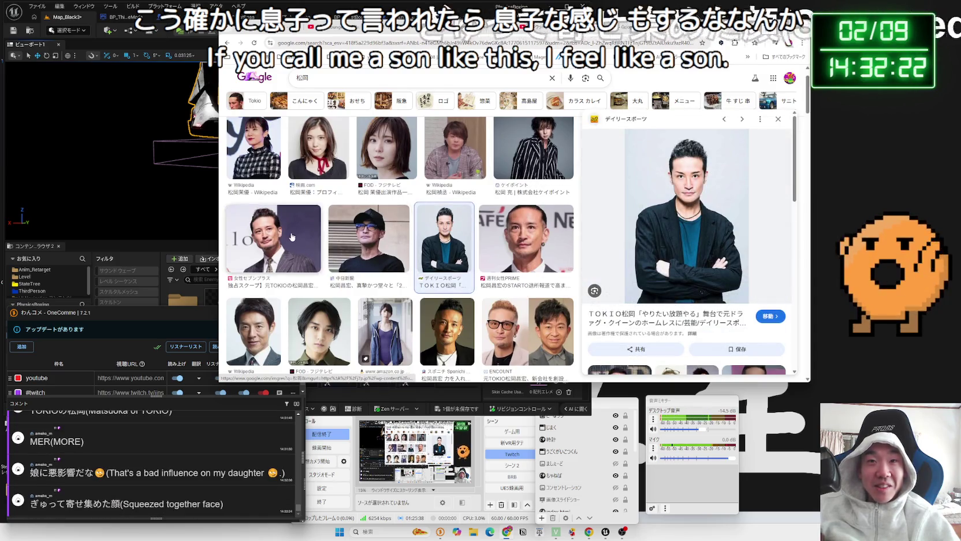
{"action": "key", "text": "Left"}
{"action": "key", "text": "Left"}
{"action": "left_click", "coordinate": [433, 234]}
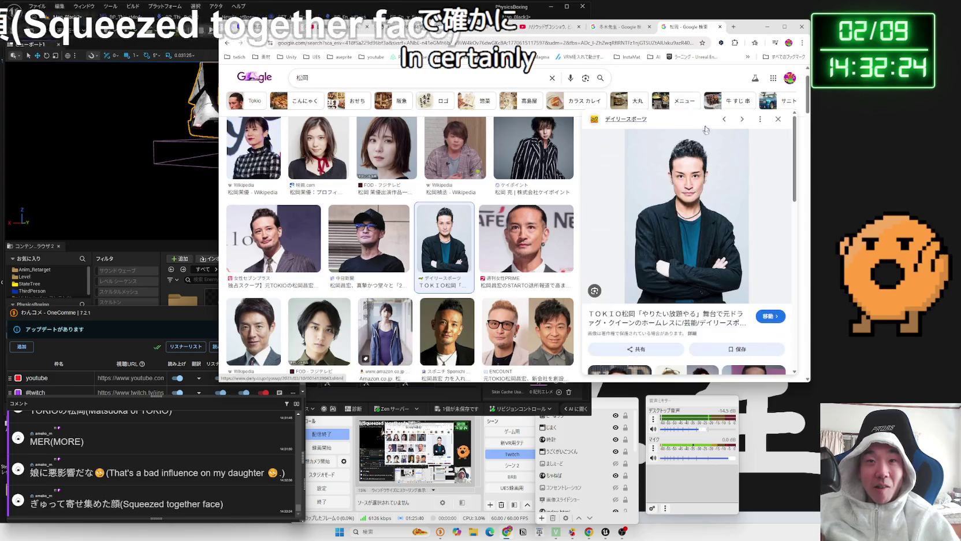
Preview several images in the first name's results, then return to the YouTube tab
{"action": "left_click", "coordinate": [633, 29]}
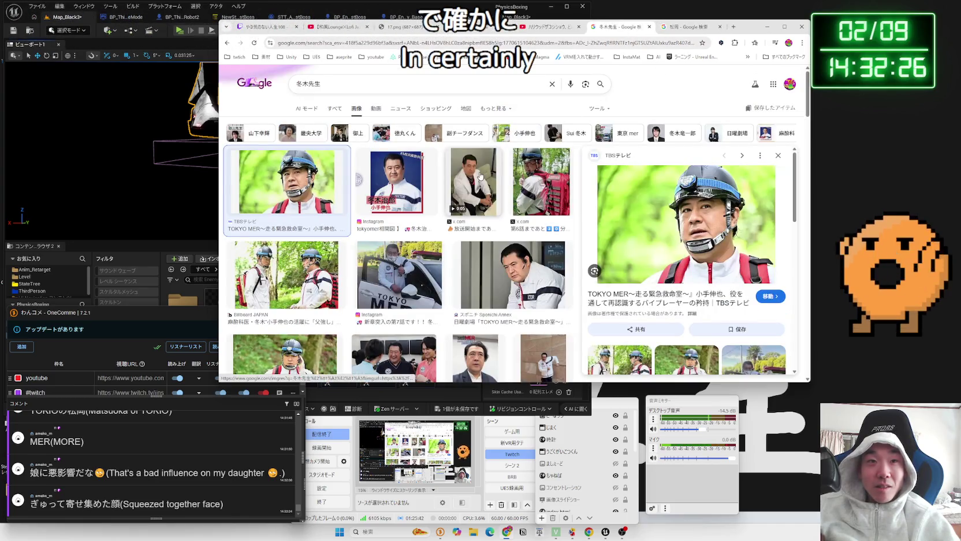
{"action": "left_click", "coordinate": [480, 176]}
{"action": "left_click", "coordinate": [522, 180]}
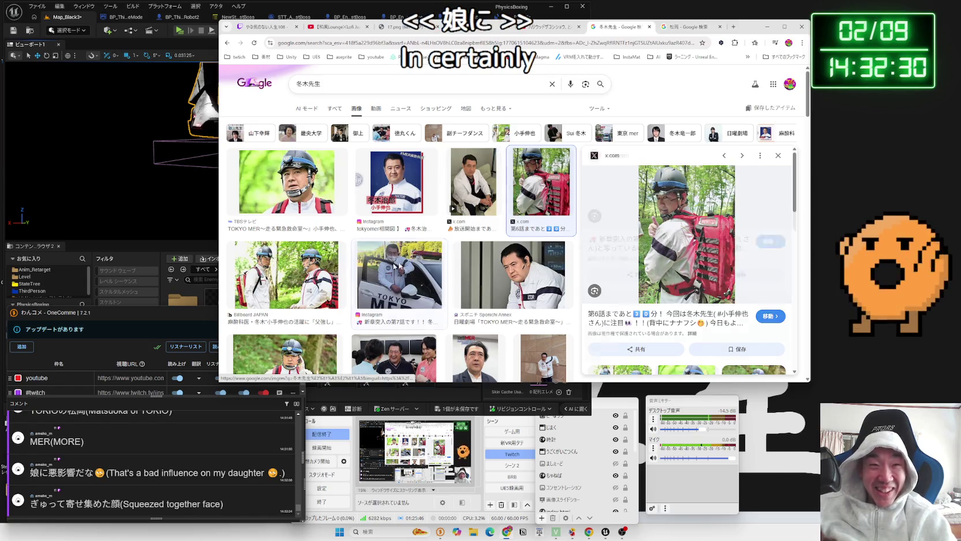
{"action": "left_click", "coordinate": [414, 258]}
{"action": "left_click", "coordinate": [285, 274]}
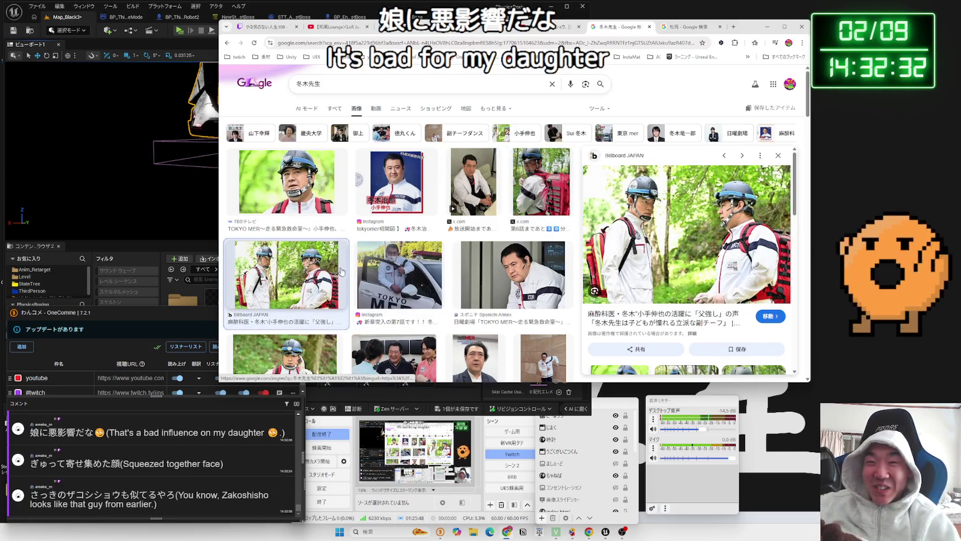
{"action": "scroll", "coordinate": [421, 281], "scroll_direction": "down", "scroll_amount": 3}
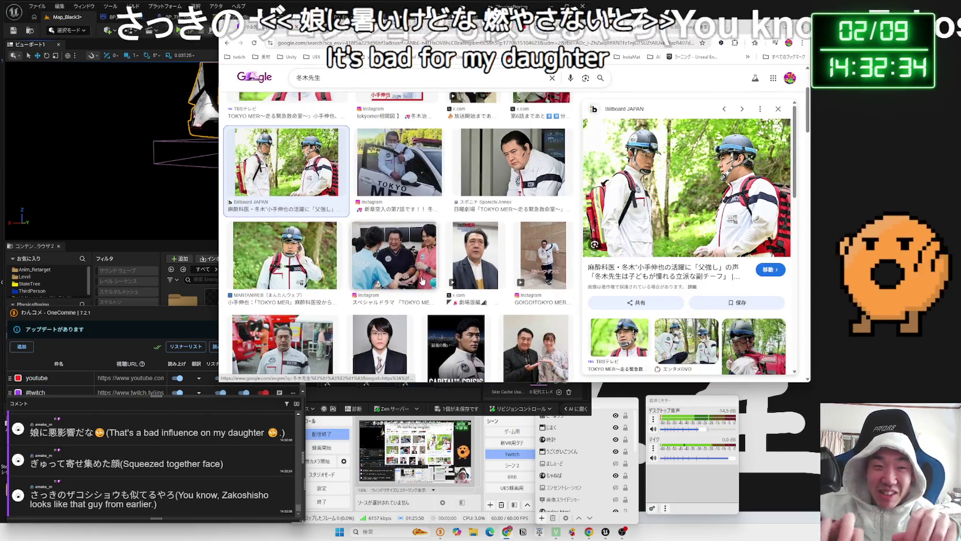
{"action": "key", "text": "ctrl+2"}
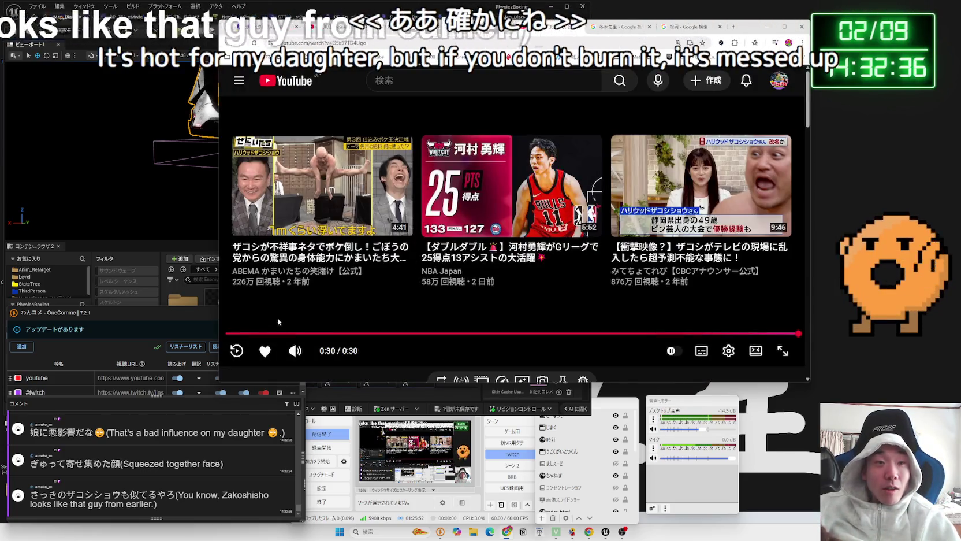
Replay the Donbei commercial, glance at the 冬木先生 and 松岡 image tabs, and resume playback
{"action": "left_click", "coordinate": [237, 350]}
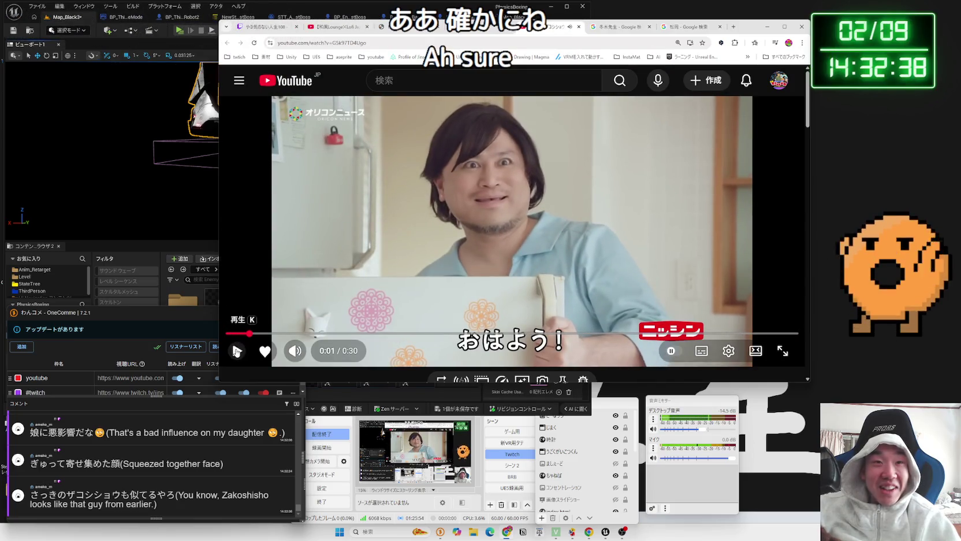
{"action": "left_click", "coordinate": [619, 29]}
{"action": "left_click", "coordinate": [683, 29]}
{"action": "left_click", "coordinate": [636, 28]}
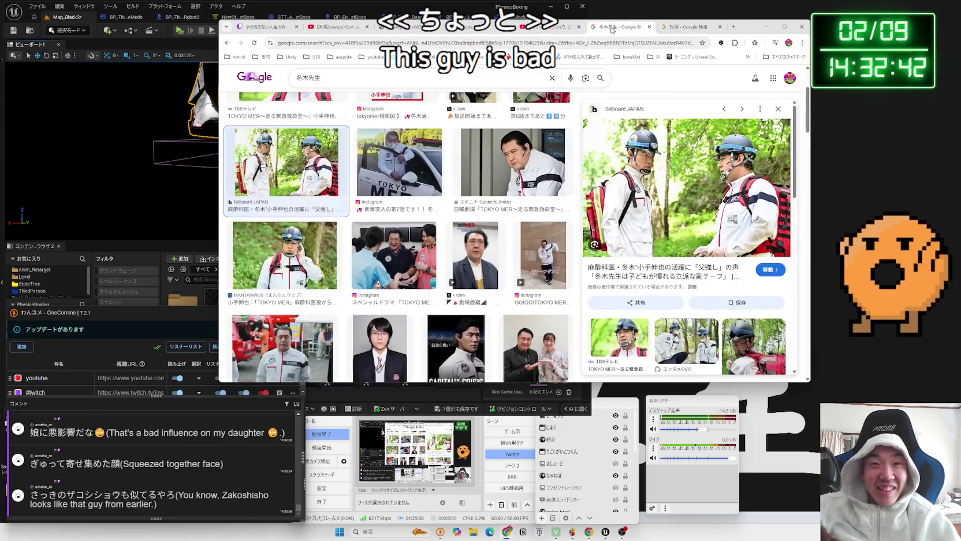
{"action": "left_click", "coordinate": [531, 27]}
{"action": "left_click", "coordinate": [419, 221]}
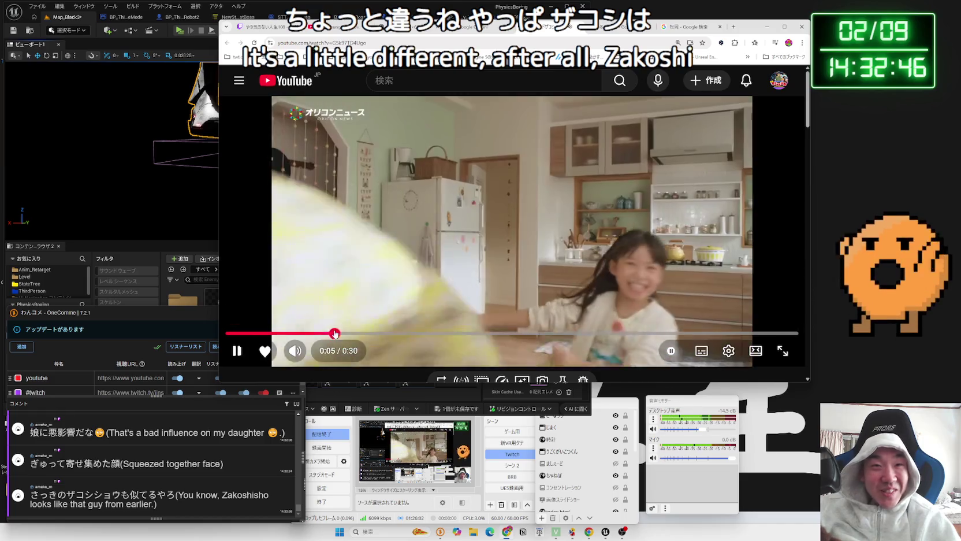
Skip through the commercial to about 0:07, 0:19 and 0:25, briefly viewing it fullscreen
{"action": "left_click", "coordinate": [370, 333]}
{"action": "left_click", "coordinate": [401, 334]}
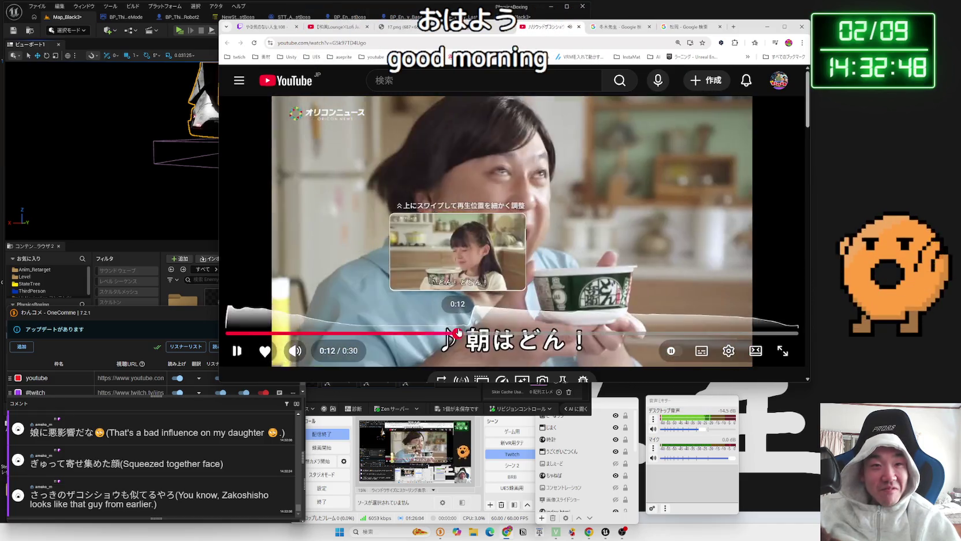
{"action": "double_click", "coordinate": [554, 290]}
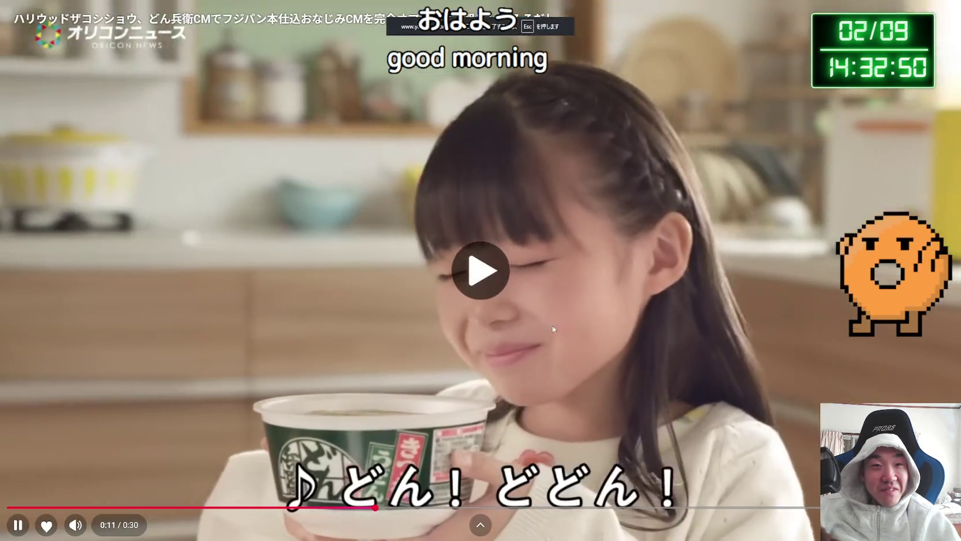
{"action": "key", "text": "Escape"}
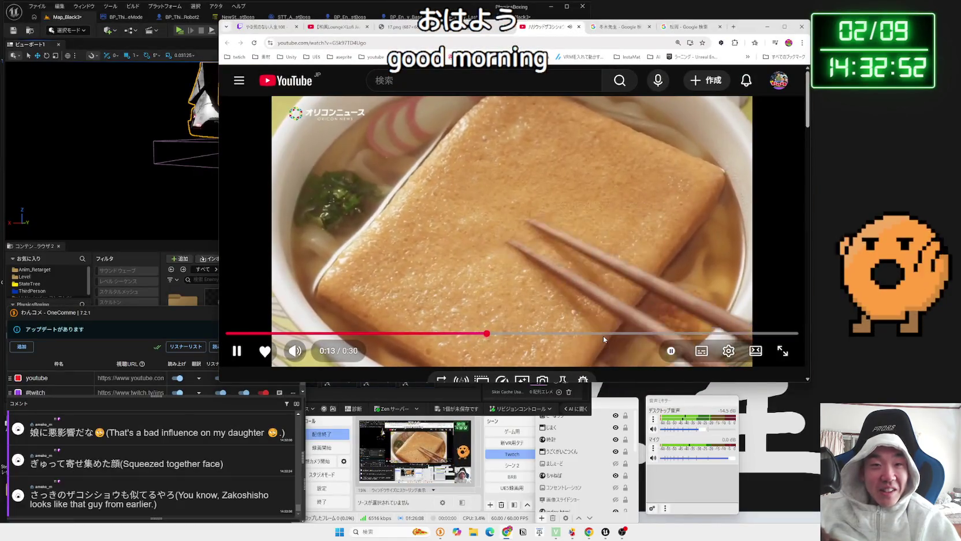
{"action": "left_click", "coordinate": [602, 334]}
{"action": "left_click", "coordinate": [665, 333]}
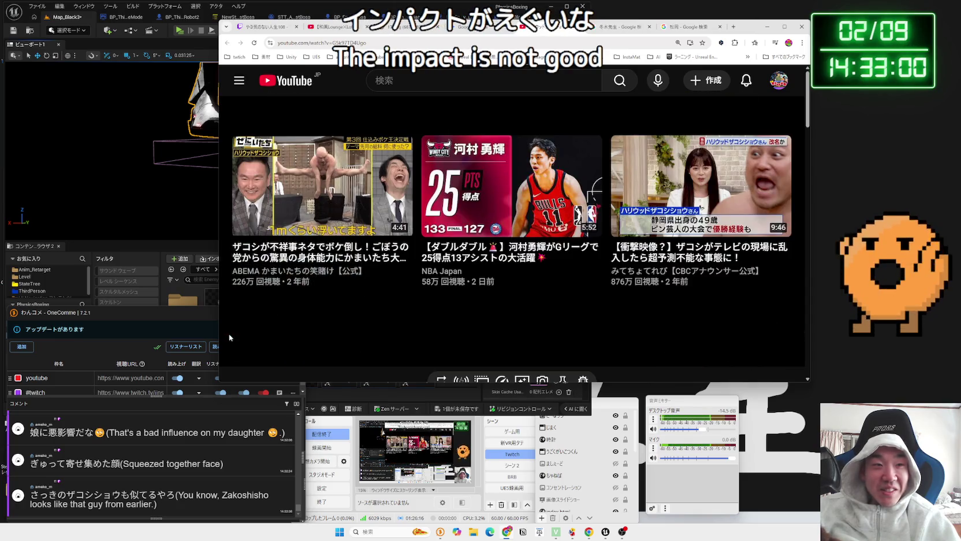
Restart the video, pause it at 0:01, check the image tabs, then resume it
{"action": "left_click", "coordinate": [233, 334]}
{"action": "left_click", "coordinate": [476, 159]}
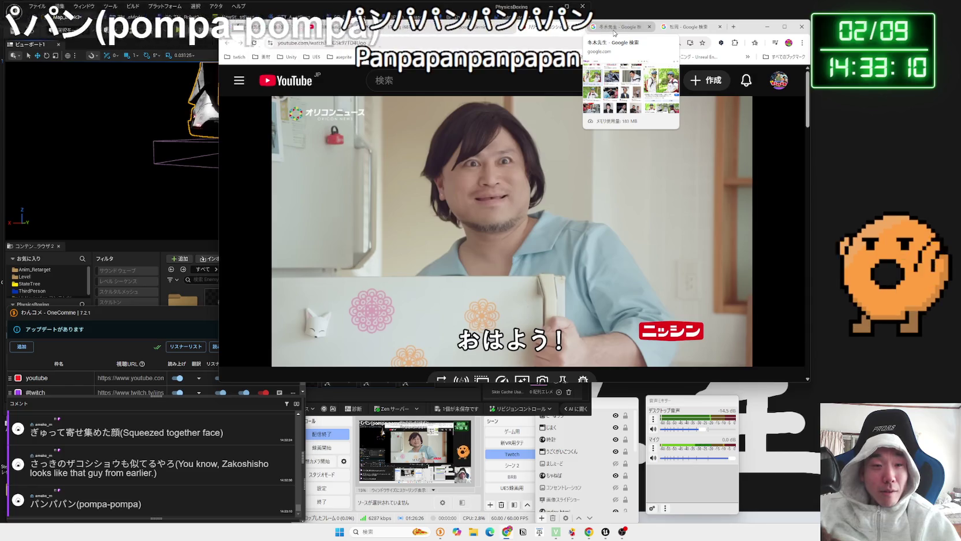
{"action": "left_click", "coordinate": [614, 33]}
{"action": "left_click", "coordinate": [663, 32]}
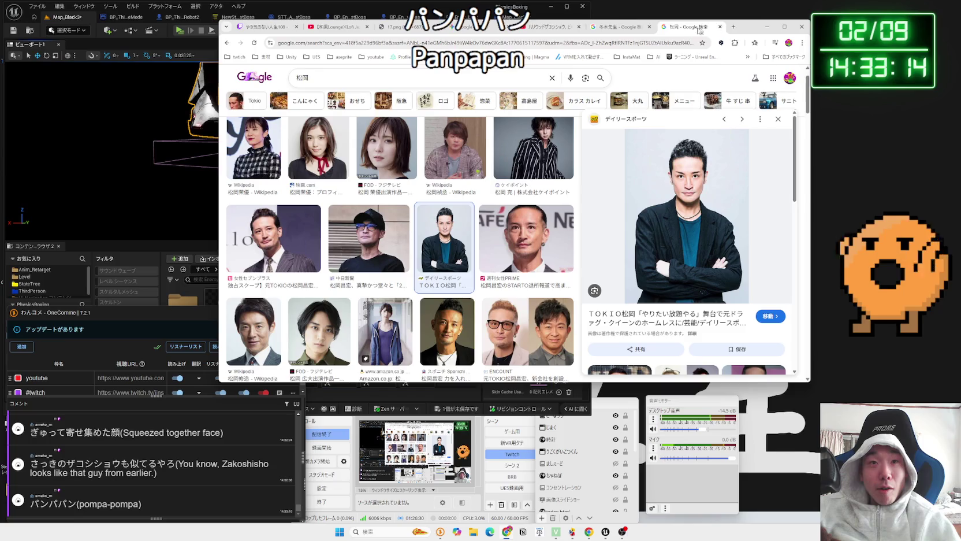
{"action": "left_click", "coordinate": [562, 28]}
{"action": "left_click", "coordinate": [553, 185]}
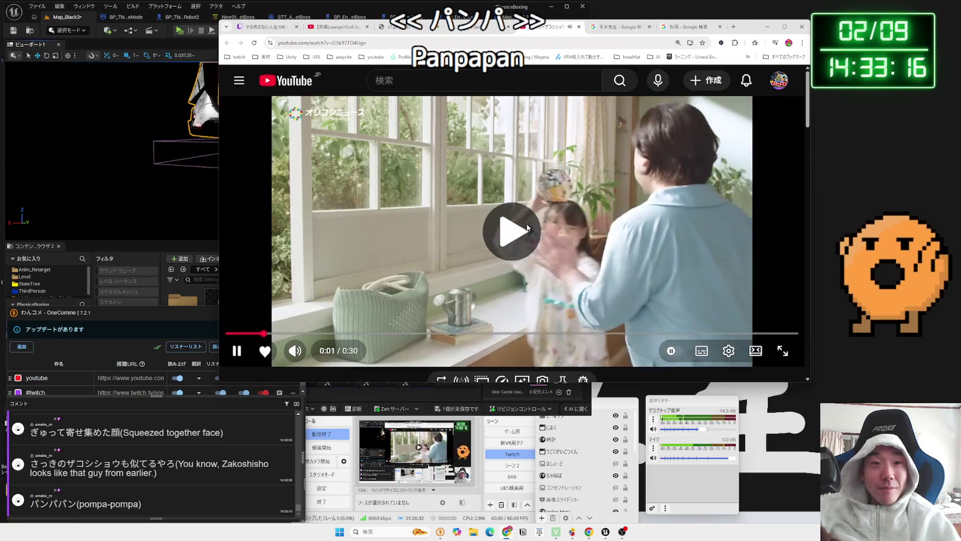
Scroll over the video details and start a new YouTube search
{"action": "scroll", "coordinate": [496, 254], "scroll_direction": "down", "scroll_amount": 3}
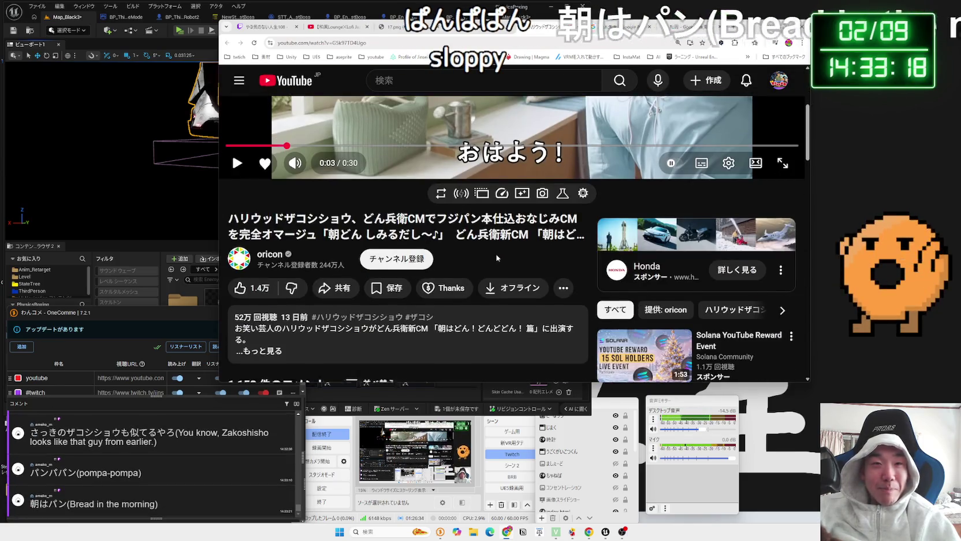
{"action": "scroll", "coordinate": [496, 255], "scroll_direction": "up", "scroll_amount": 3}
{"action": "left_click", "coordinate": [495, 79]}
Search YouTube for パンパン 朝はパン
{"action": "type", "text": "ぱんp"}
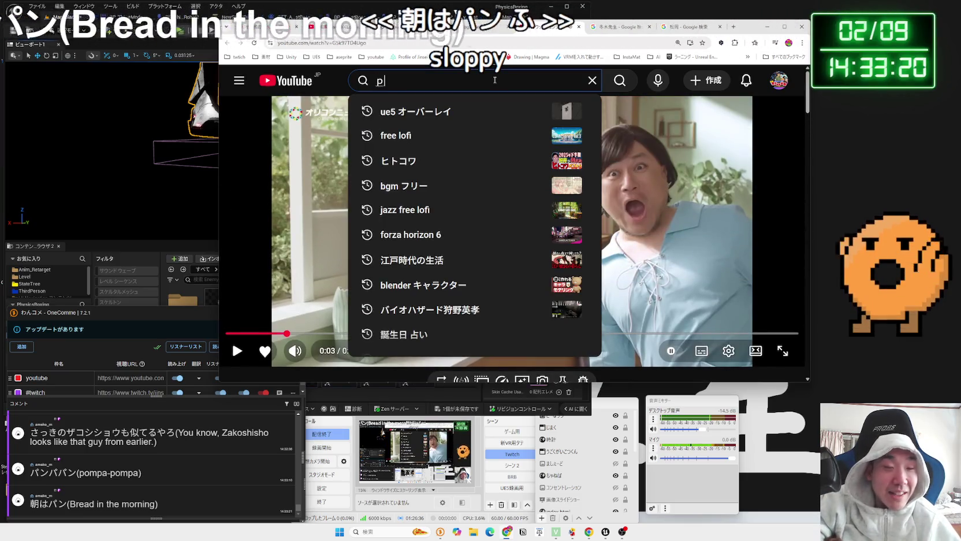
{"action": "type", "text": "an"}
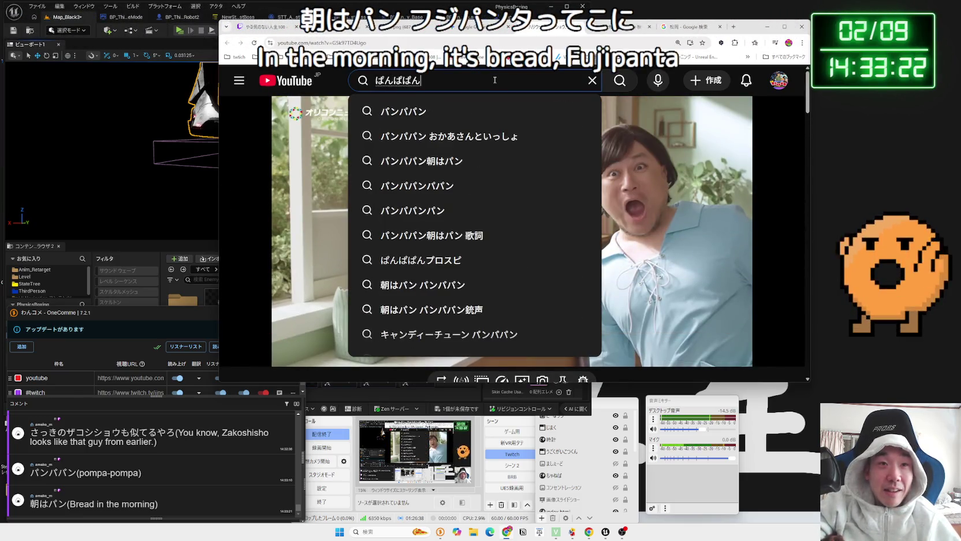
{"action": "key", "text": "space"}
{"action": "key", "text": "Return"}
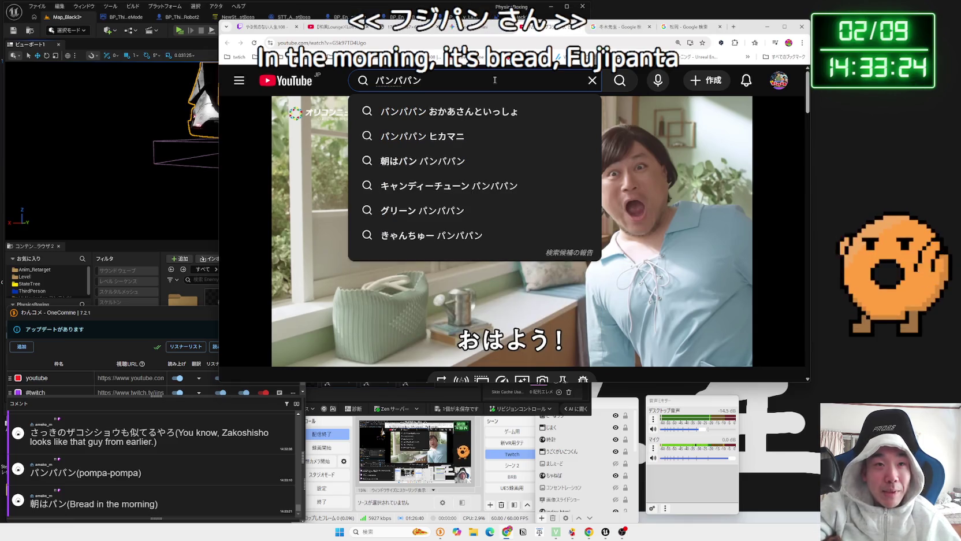
{"action": "type", "text": "asaha"}
{"action": "key", "text": "space"}
{"action": "key", "text": "Return"}
{"action": "key", "text": "Return"}
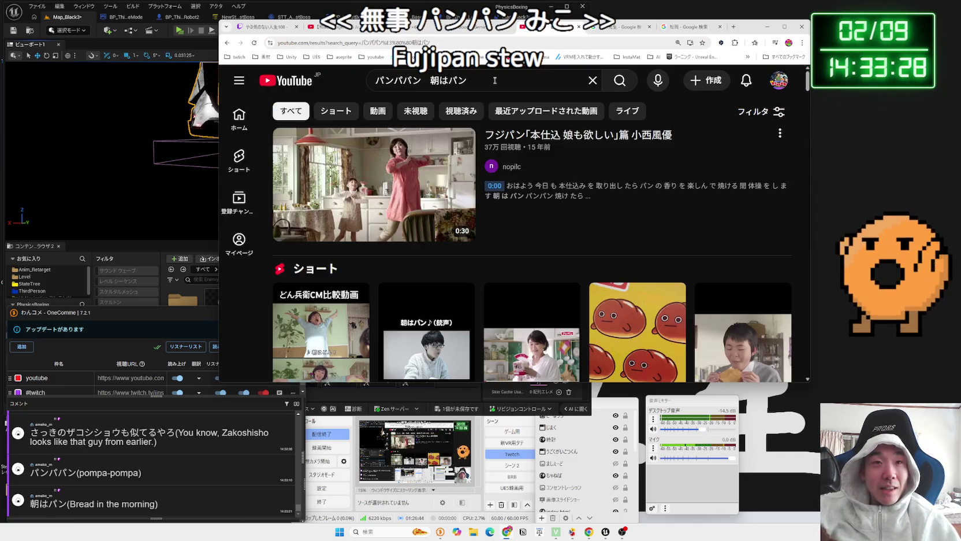
Scroll through the search results and play the フジパン Short
{"action": "scroll", "coordinate": [522, 229], "scroll_direction": "down", "scroll_amount": 3}
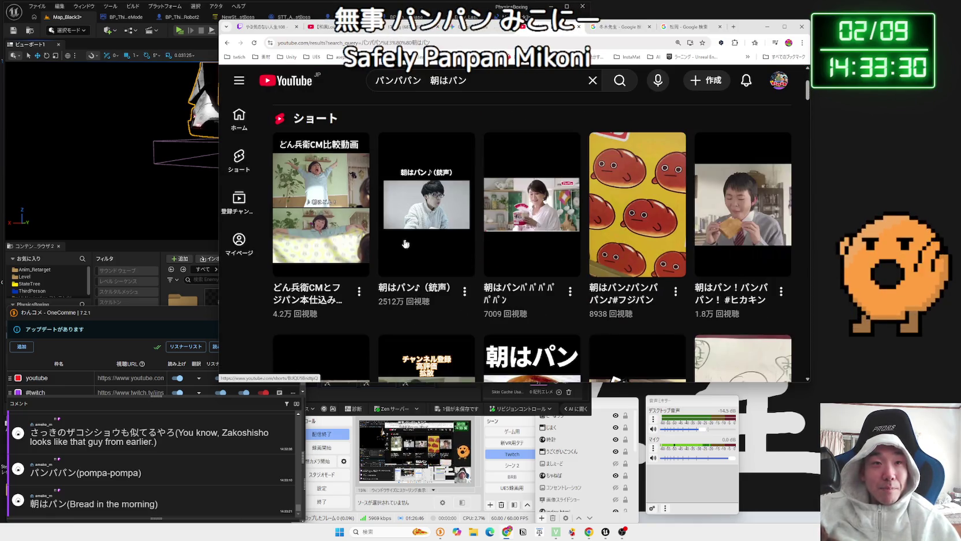
{"action": "scroll", "coordinate": [436, 224], "scroll_direction": "down", "scroll_amount": 5}
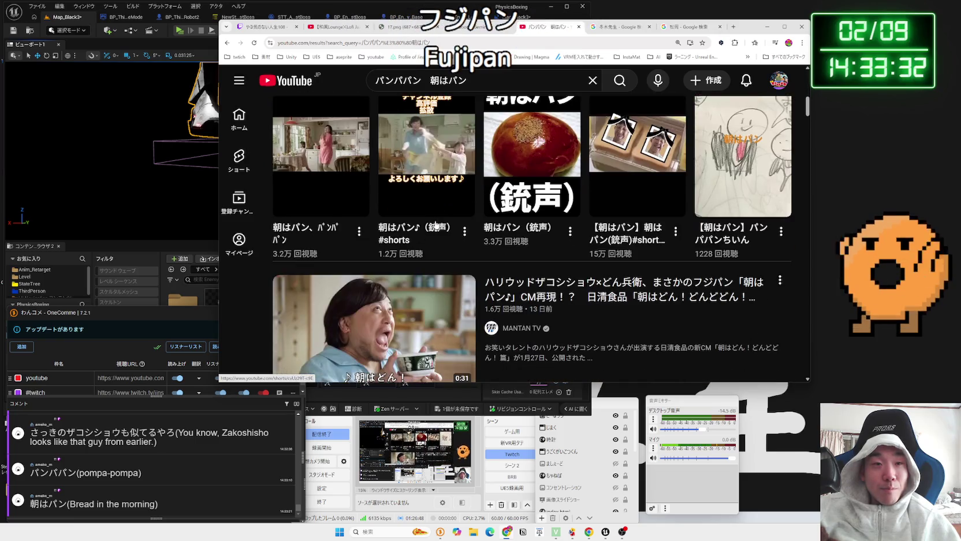
{"action": "scroll", "coordinate": [436, 225], "scroll_direction": "down", "scroll_amount": 4}
{"action": "scroll", "coordinate": [436, 224], "scroll_direction": "down", "scroll_amount": 3}
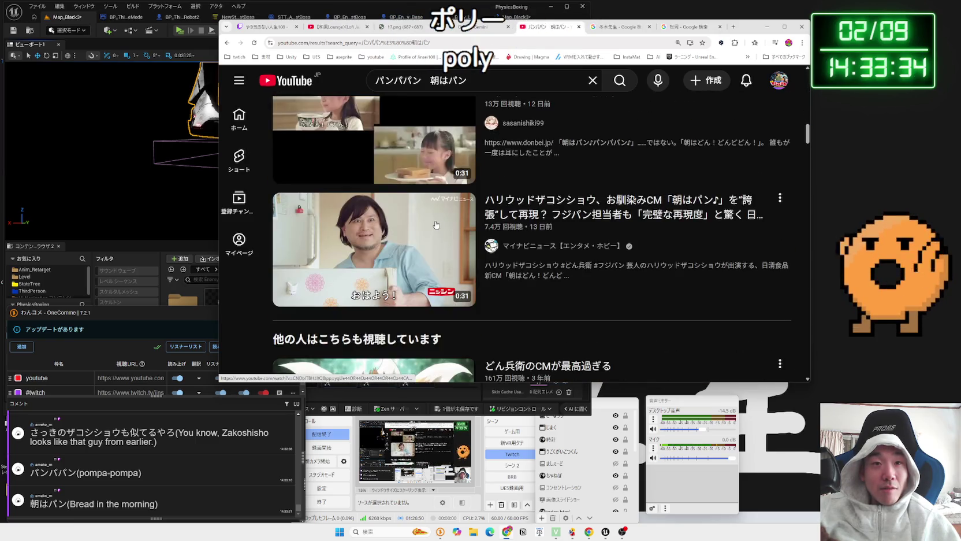
{"action": "scroll", "coordinate": [436, 225], "scroll_direction": "down", "scroll_amount": 3}
{"action": "scroll", "coordinate": [436, 225], "scroll_direction": "down", "scroll_amount": 1}
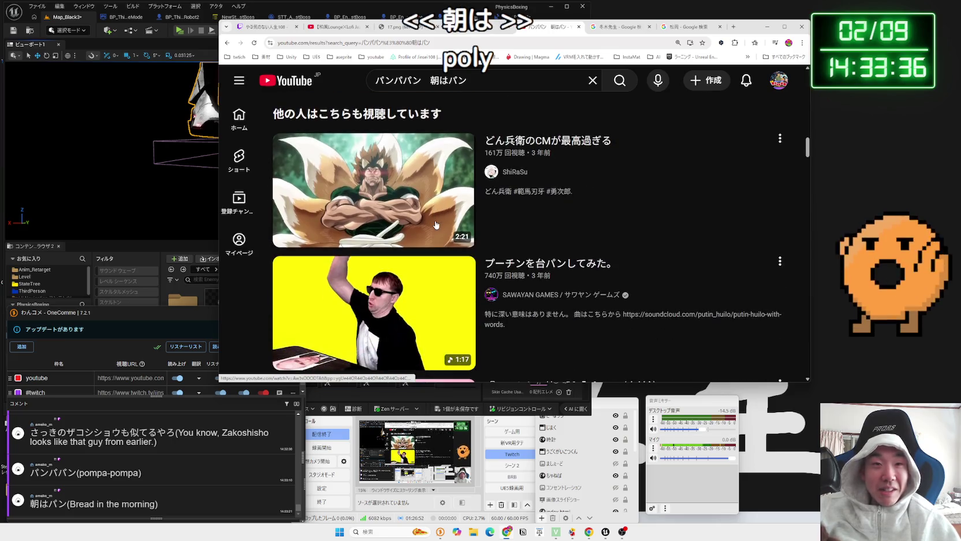
{"action": "scroll", "coordinate": [411, 202], "scroll_direction": "down", "scroll_amount": 5}
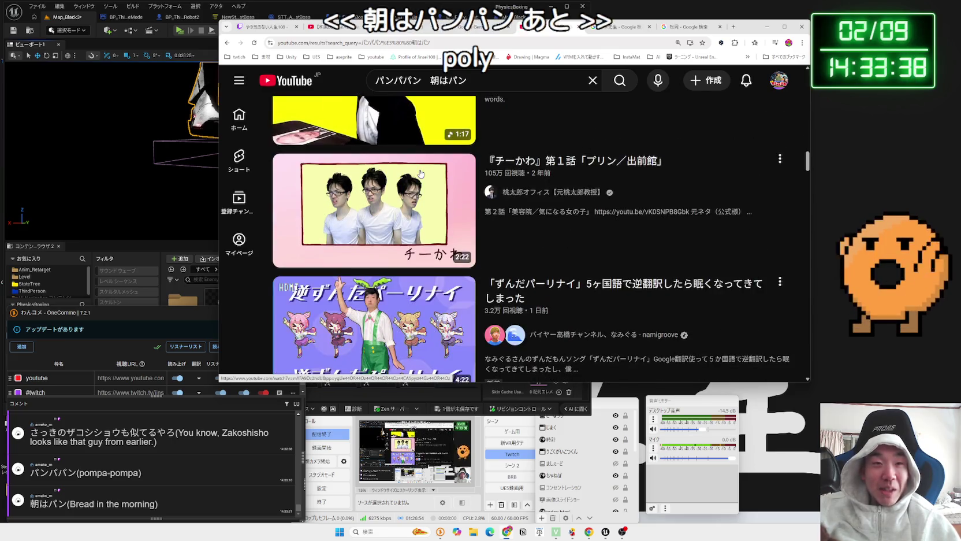
{"action": "scroll", "coordinate": [418, 176], "scroll_direction": "up", "scroll_amount": 1}
{"action": "scroll", "coordinate": [421, 174], "scroll_direction": "down", "scroll_amount": 4}
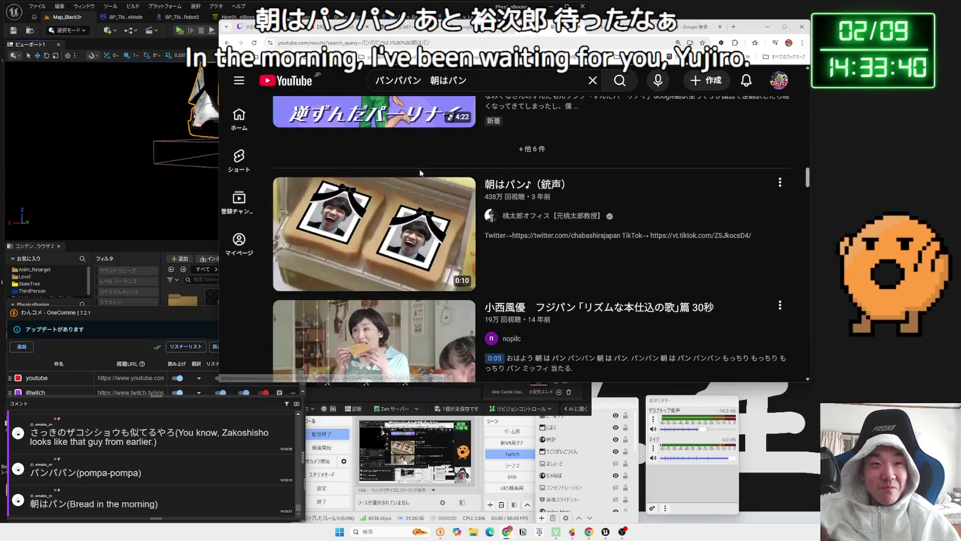
{"action": "left_click_drag", "start_coordinate": [808, 178], "coordinate": [808, 62]}
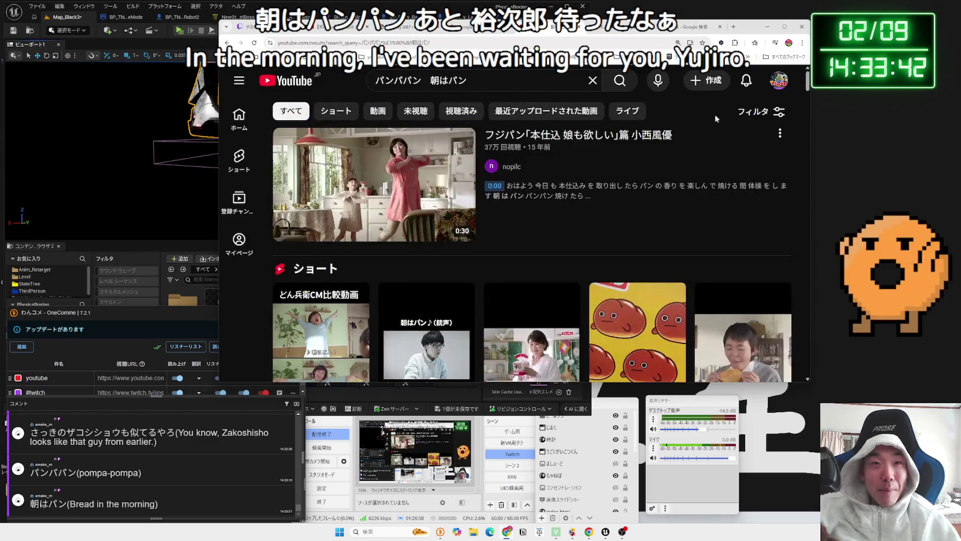
{"action": "scroll", "coordinate": [716, 122], "scroll_direction": "down", "scroll_amount": 3}
{"action": "left_click", "coordinate": [615, 167]}
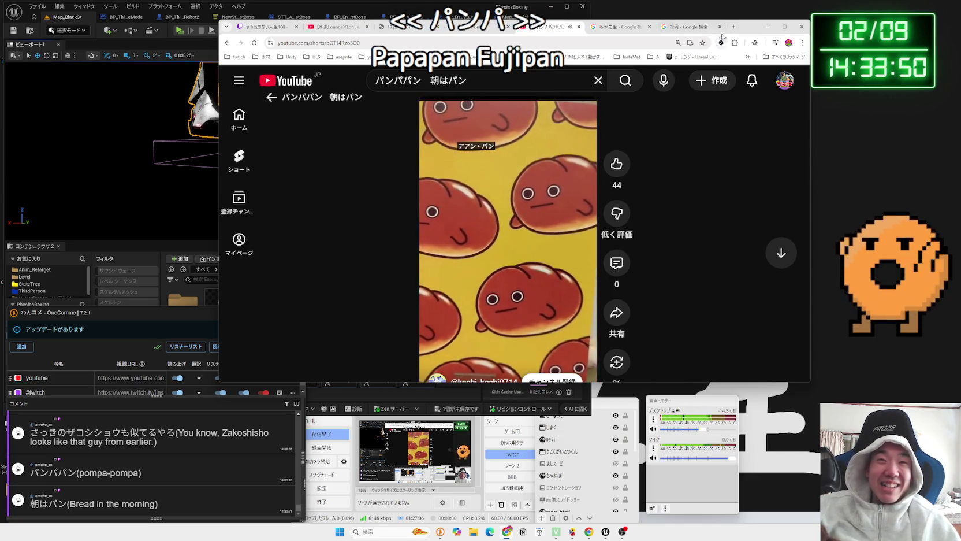
Close the Short and the 松岡 image search, show the Valentine illustration, and move the window right
{"action": "left_click", "coordinate": [580, 29]}
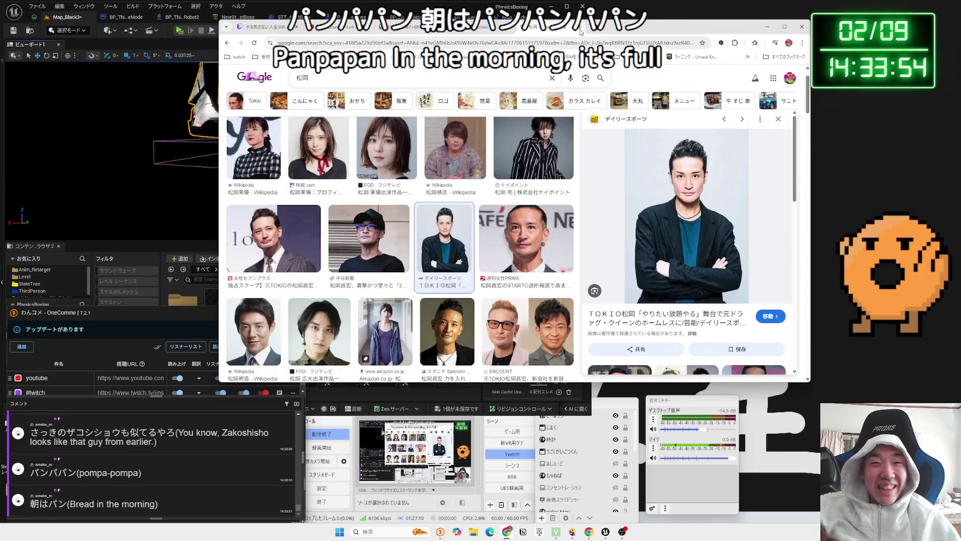
{"action": "left_click", "coordinate": [353, 27]}
{"action": "left_click", "coordinate": [630, 28]}
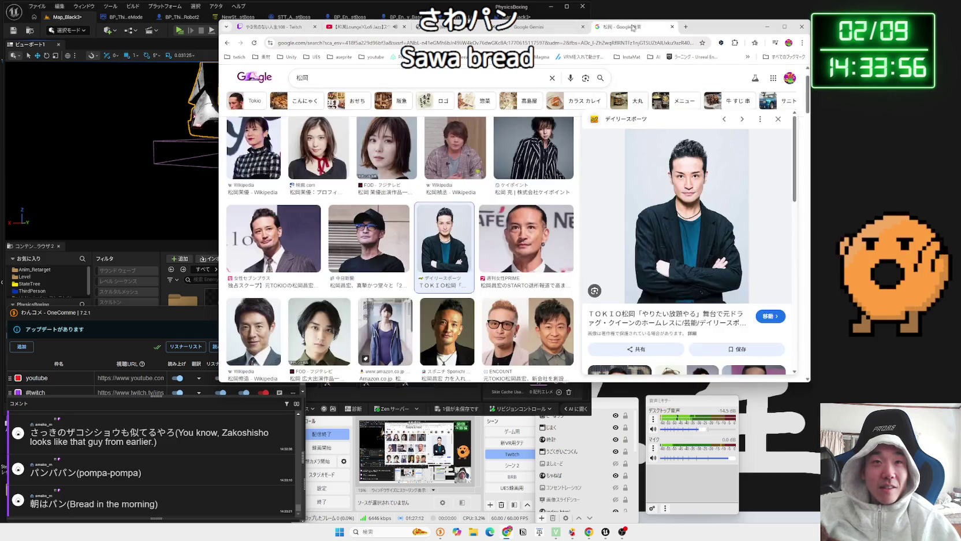
{"action": "scroll", "coordinate": [581, 181], "scroll_direction": "down", "scroll_amount": 5}
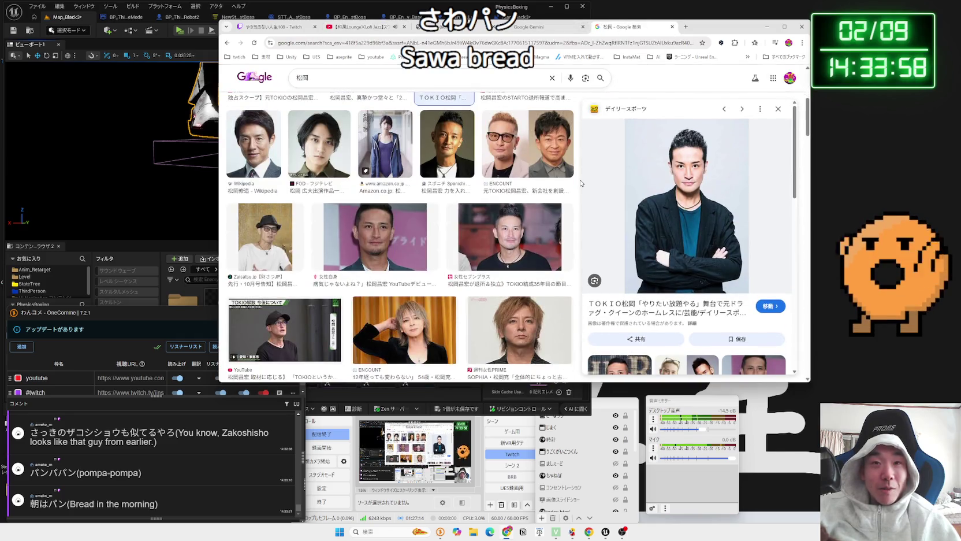
{"action": "left_click", "coordinate": [672, 26]}
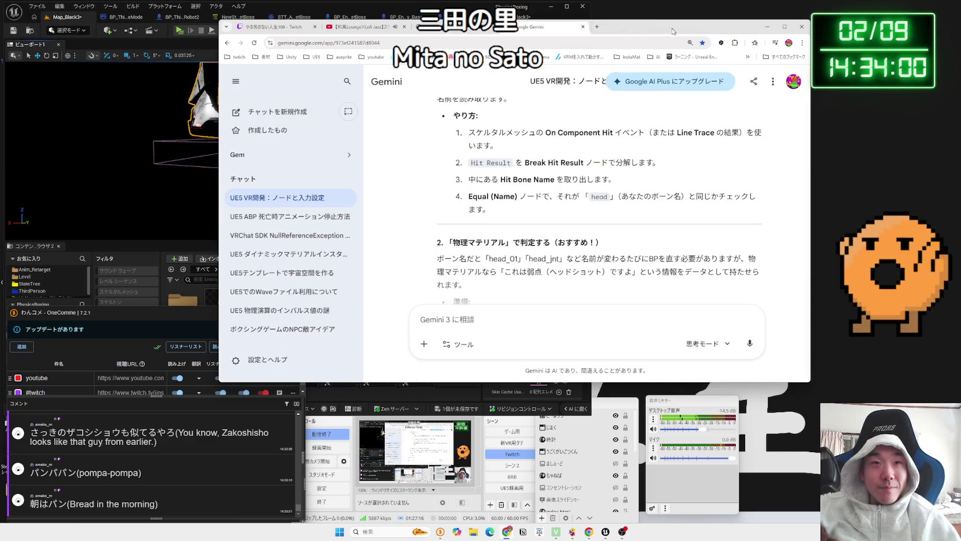
{"action": "left_click", "coordinate": [462, 29]}
{"action": "left_click_drag", "start_coordinate": [462, 29], "coordinate": [639, 26]}
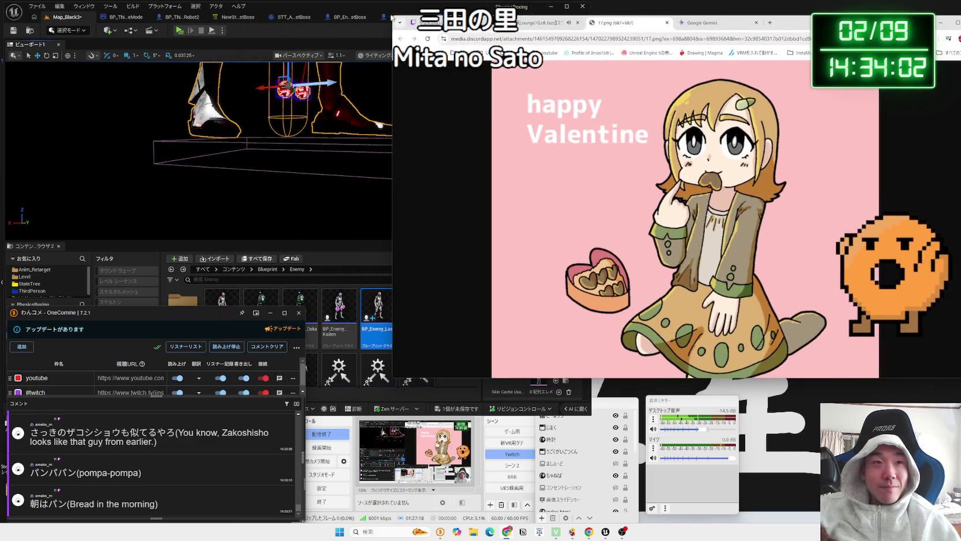
Back in Unreal, look through the enemy blueprints, the last-boss State Tree and its task graph
{"action": "left_click", "coordinate": [372, 17]}
{"action": "left_click", "coordinate": [486, 20]}
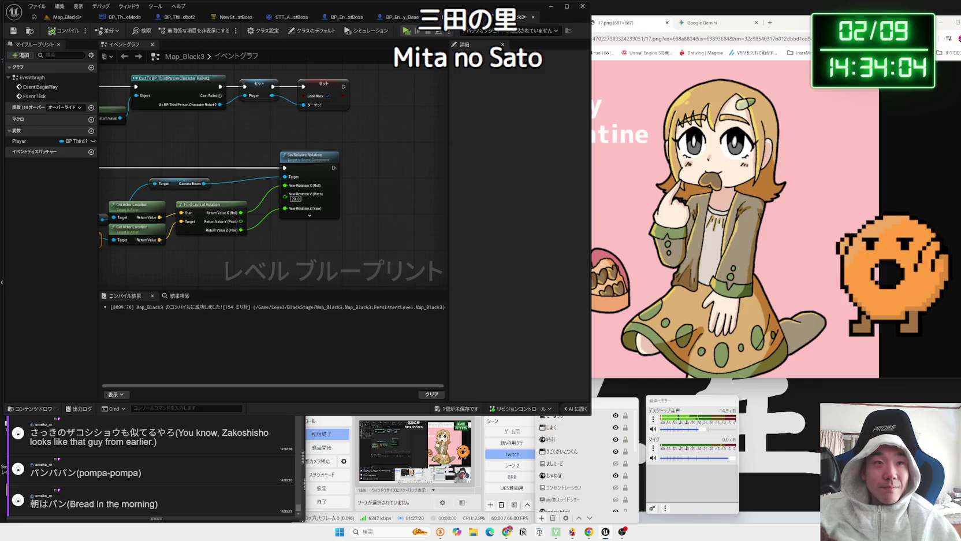
{"action": "left_click", "coordinate": [491, 17]}
{"action": "left_click", "coordinate": [159, 21]}
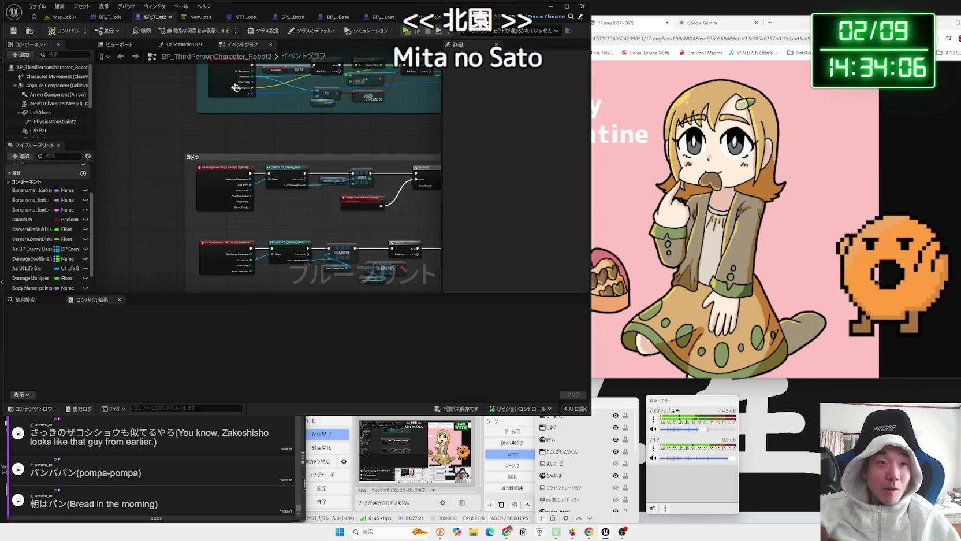
{"action": "left_click", "coordinate": [194, 18]}
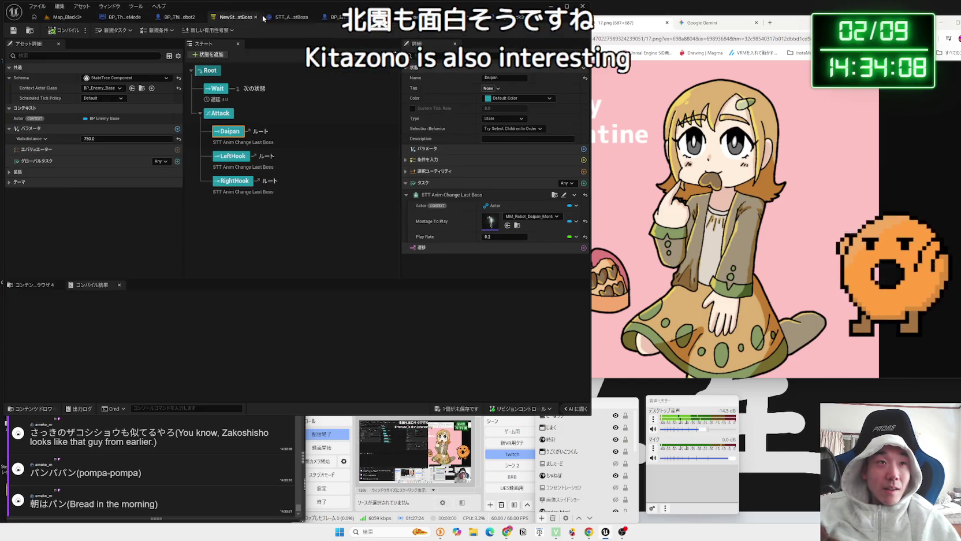
{"action": "left_click", "coordinate": [281, 17]}
{"action": "left_click", "coordinate": [301, 22]}
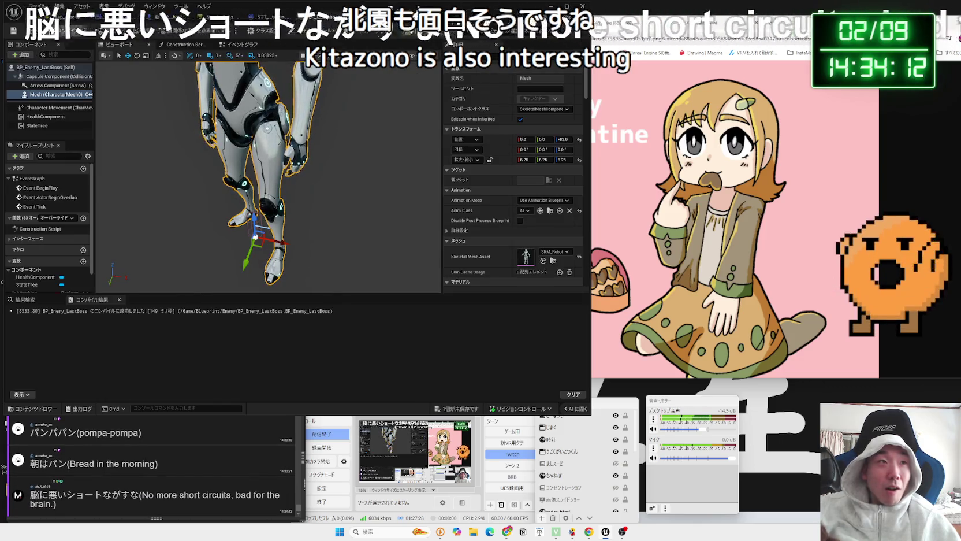
Play-test the level, then scale the last boss uniformly to 6.41 and raise it on Z
{"action": "key", "text": "alt+p"}
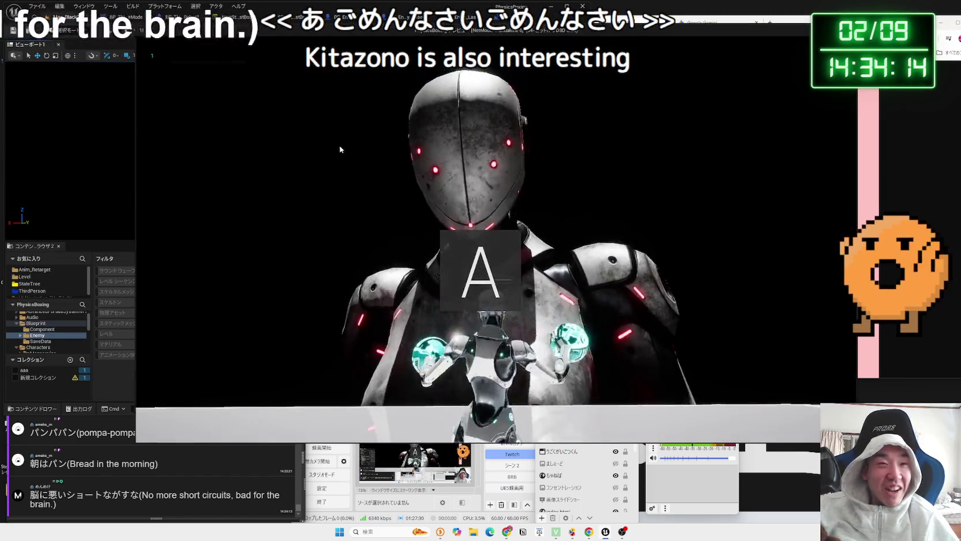
{"action": "key", "text": "Escape"}
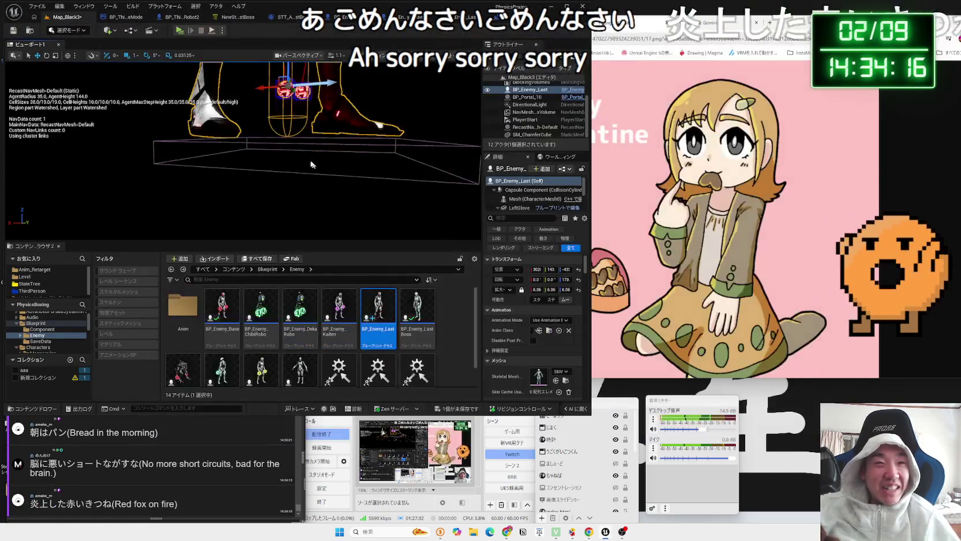
{"action": "scroll", "coordinate": [306, 127], "scroll_direction": "down", "scroll_amount": 6}
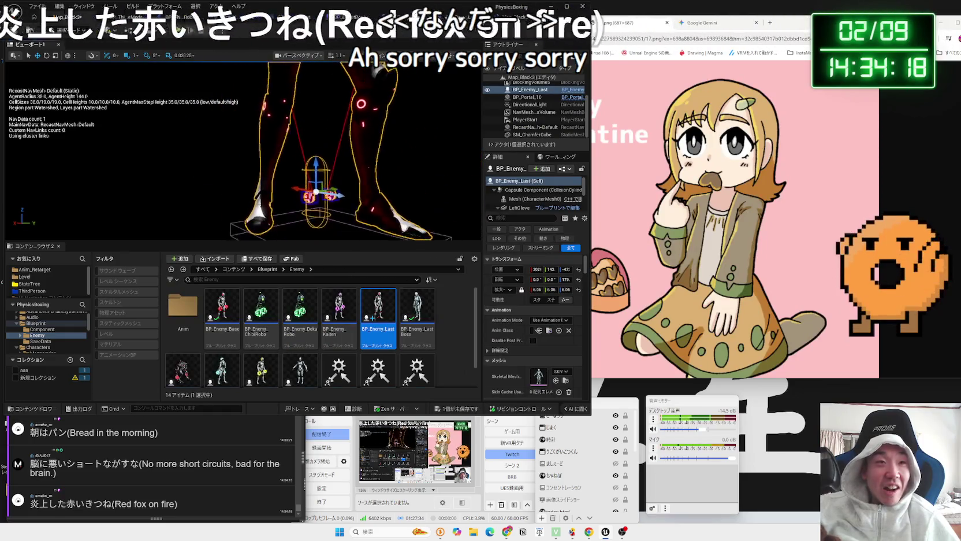
{"action": "key", "text": "r"}
{"action": "left_click_drag", "start_coordinate": [293, 149], "coordinate": [297, 155]}
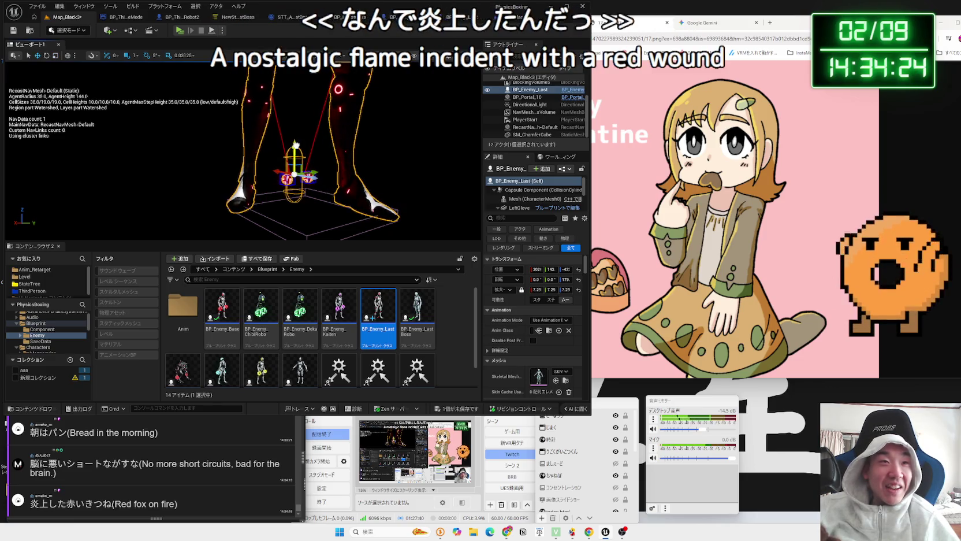
{"action": "left_click_drag", "start_coordinate": [295, 145], "coordinate": [295, 140]}
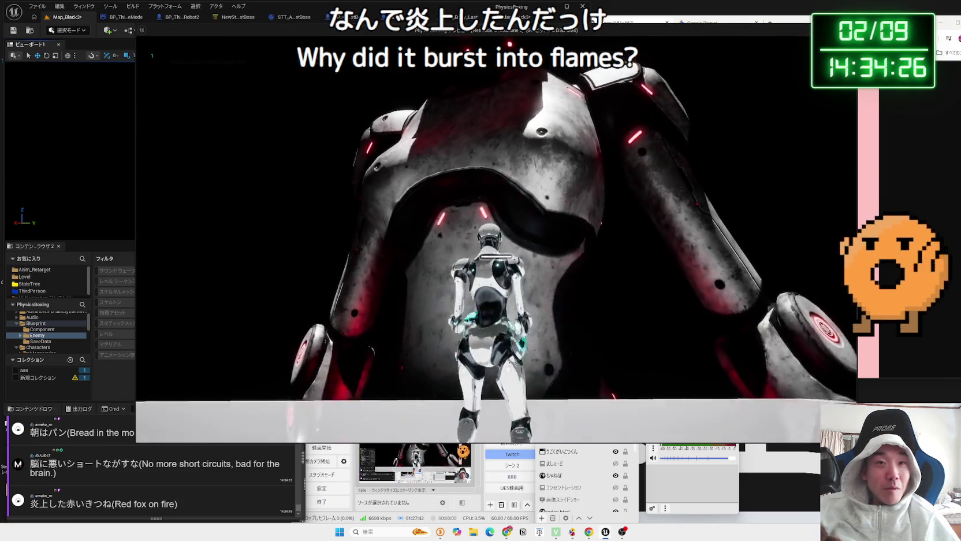
Play-test again to check the boss size, then open the BP_Enemy_Last blueprint
{"action": "key", "text": "p"}
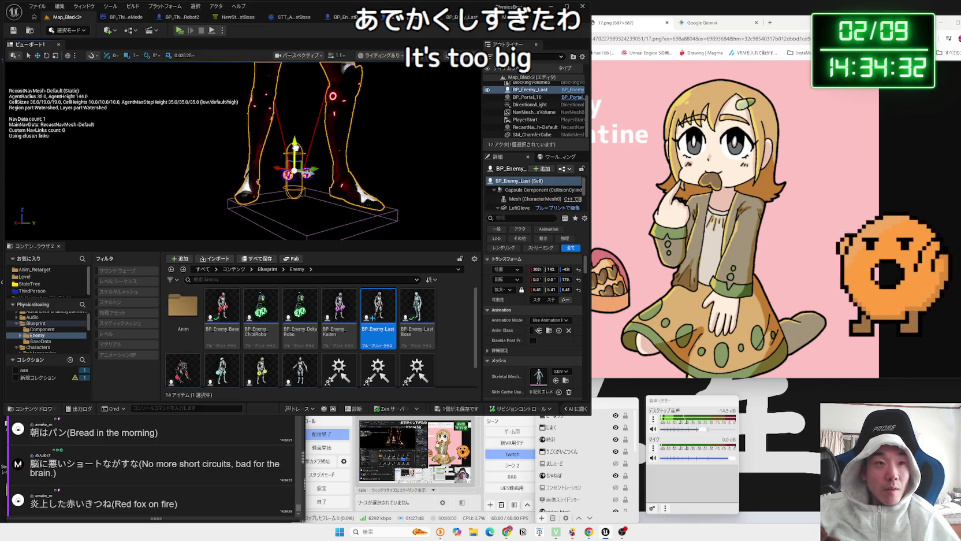
{"action": "left_click", "coordinate": [181, 31]}
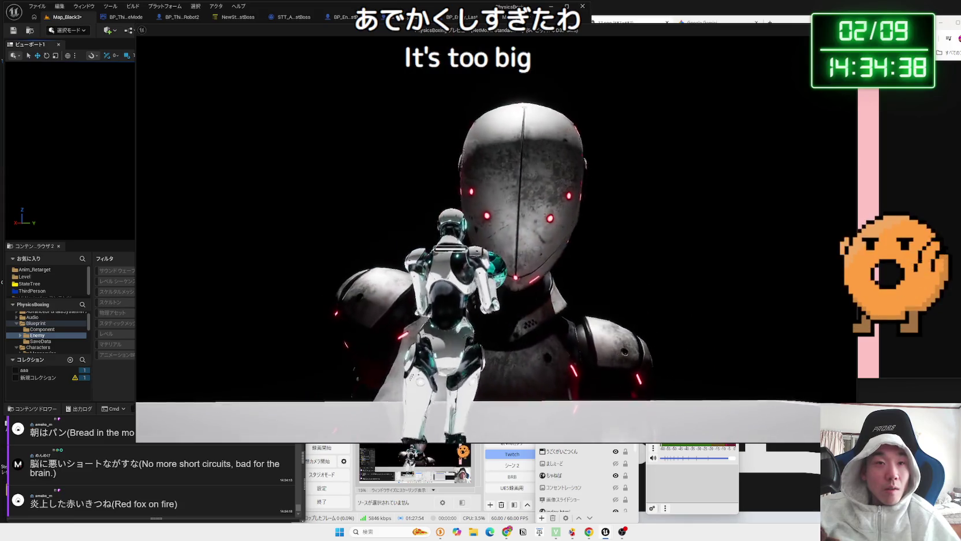
{"action": "key", "text": "Escape"}
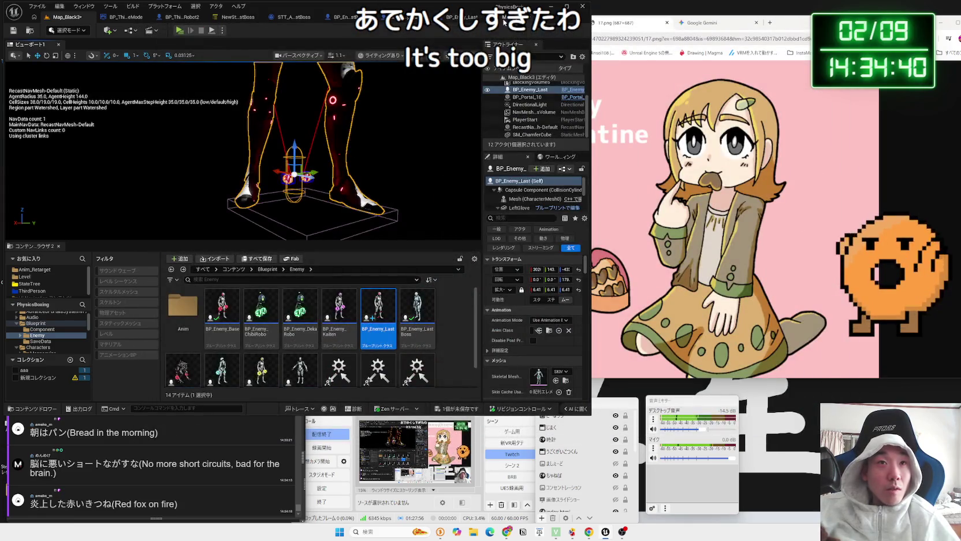
{"action": "left_click", "coordinate": [502, 22]}
{"action": "left_click", "coordinate": [454, 17]}
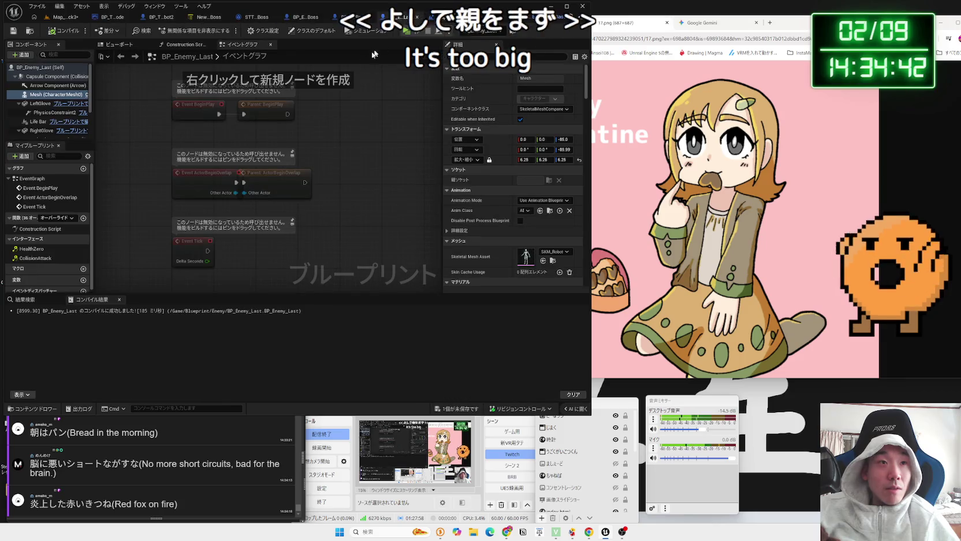
Inspect BP_Enemy_Base's BeginPlay chain with its game-mode cast and Enemy Spawn nodes
{"action": "left_click", "coordinate": [349, 19]}
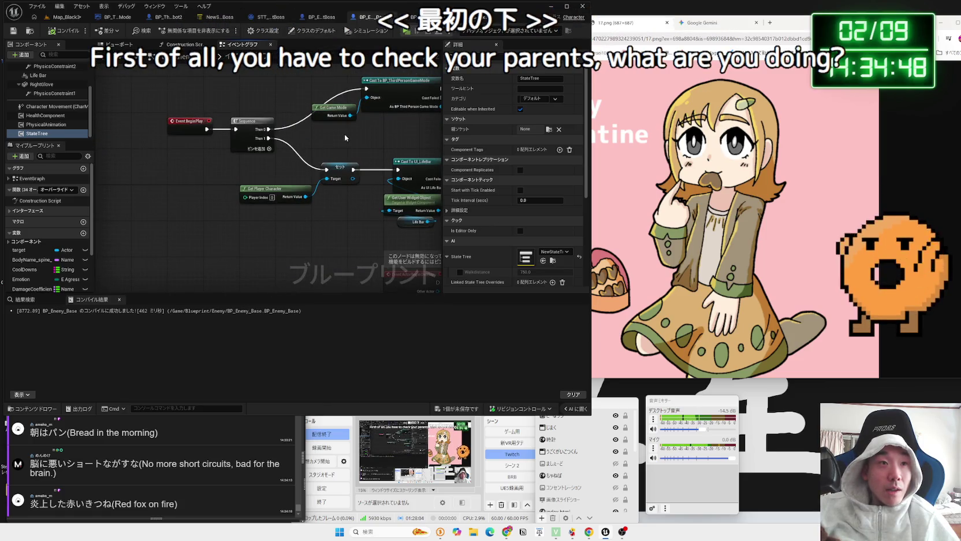
{"action": "left_click_drag", "start_coordinate": [344, 137], "coordinate": [226, 105]}
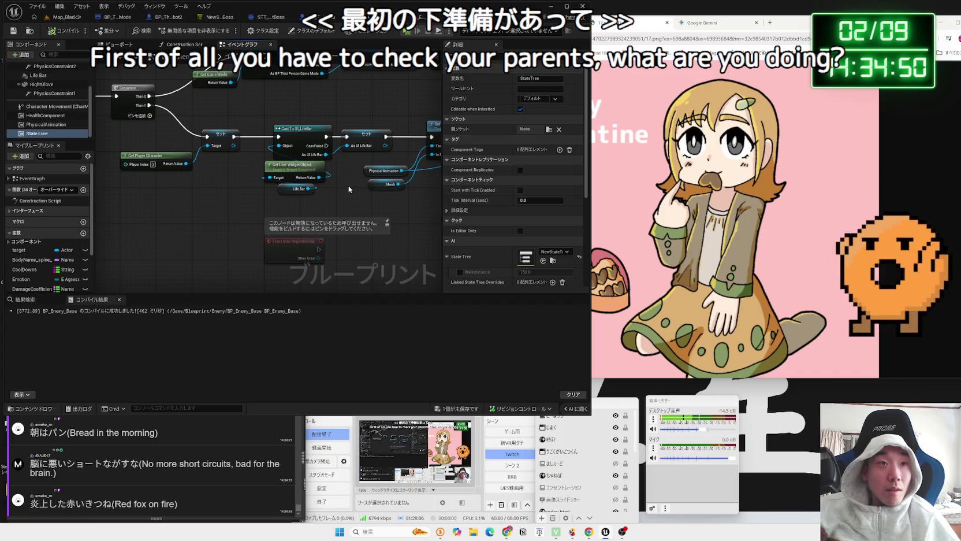
{"action": "left_click_drag", "start_coordinate": [389, 125], "coordinate": [227, 126]}
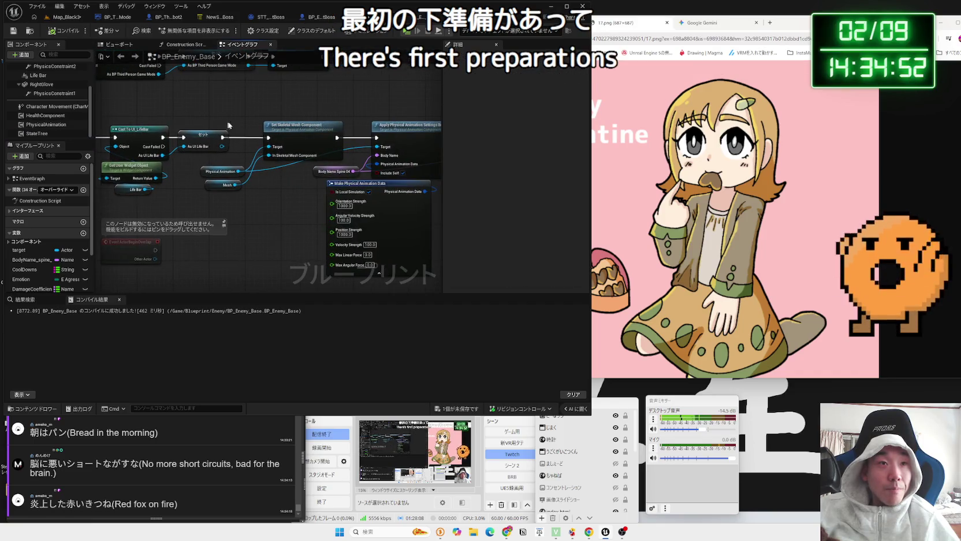
{"action": "mouse_move", "coordinate": [321, 201]}
{"action": "left_mouse_down"}
{"action": "mouse_move", "coordinate": [214, 210]}
{"action": "mouse_move", "coordinate": [414, 230]}
{"action": "left_mouse_up"}
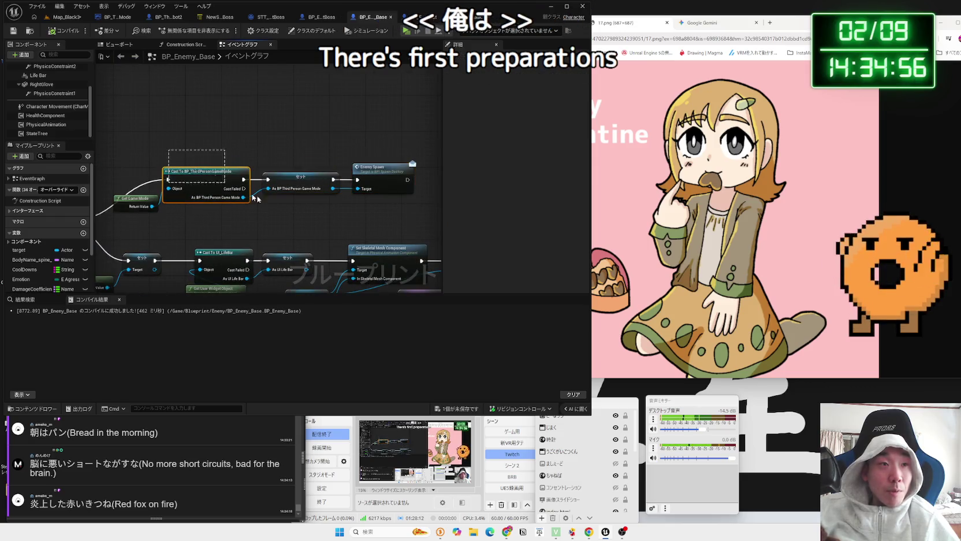
{"action": "mouse_move", "coordinate": [392, 228]}
{"action": "left_mouse_down"}
{"action": "mouse_move", "coordinate": [485, 225]}
{"action": "mouse_move", "coordinate": [443, 220]}
{"action": "left_mouse_up"}
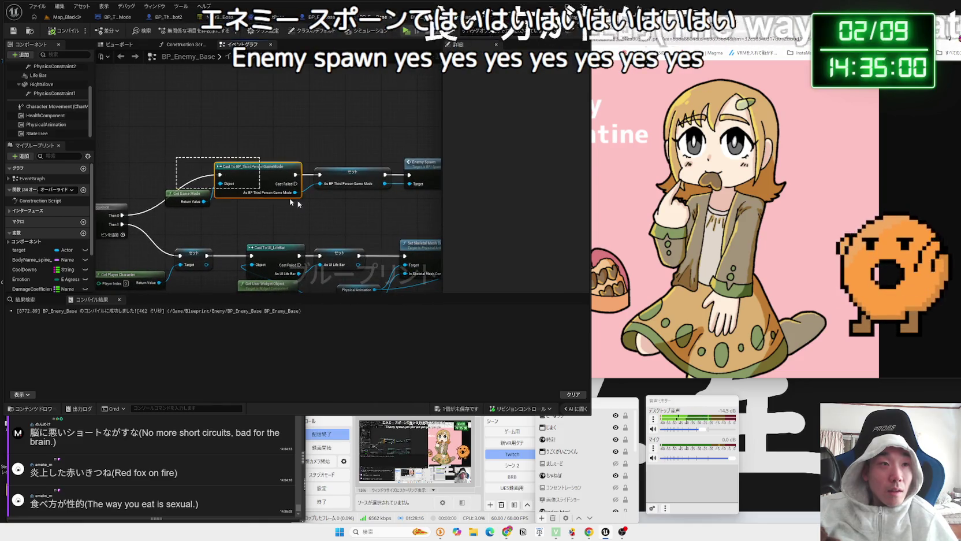
Paste the game-mode cast and Set nodes beside BeginPlay in BP_Enemy_Last and save with Map_Black3
{"action": "left_click", "coordinate": [66, 16]}
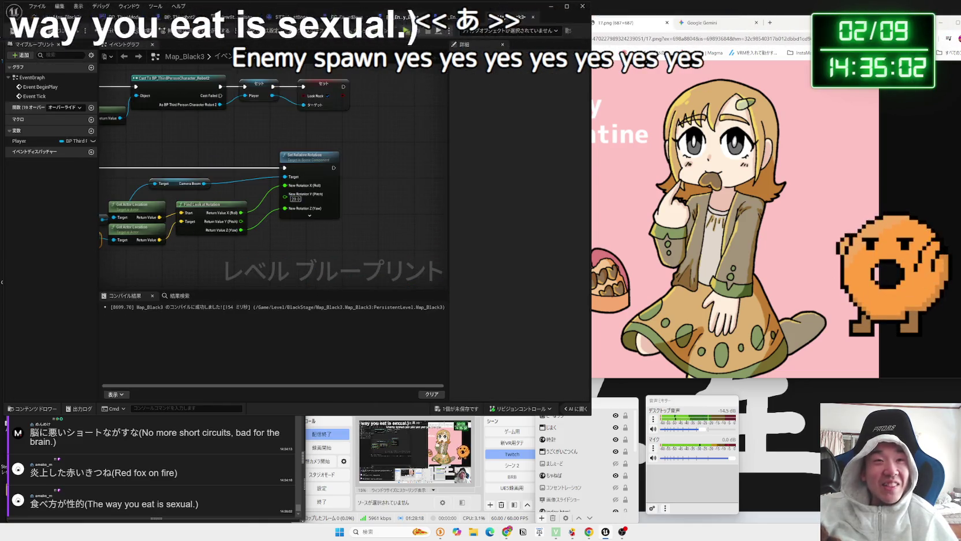
{"action": "left_click", "coordinate": [448, 21]}
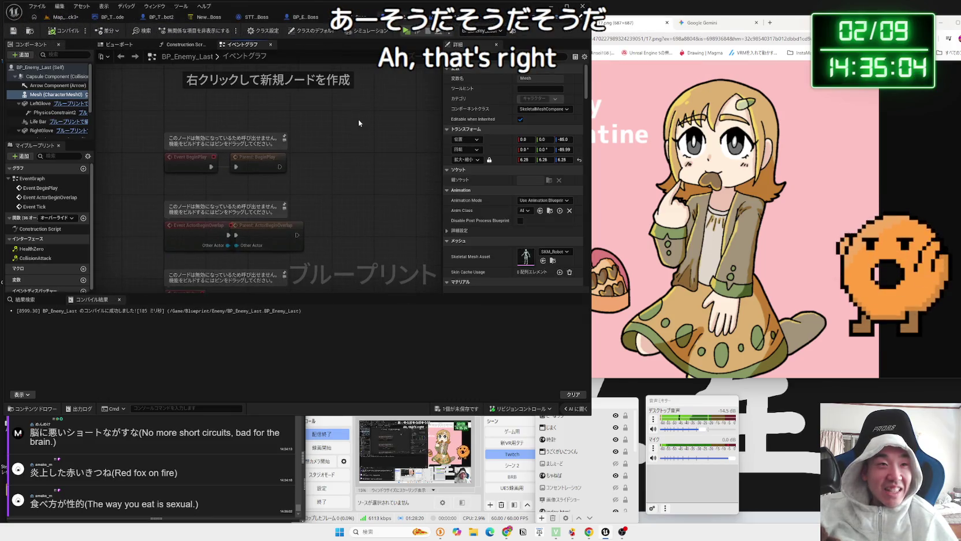
{"action": "left_click", "coordinate": [283, 150]}
{"action": "mouse_move", "coordinate": [283, 150]}
{"action": "left_mouse_down"}
{"action": "mouse_move", "coordinate": [332, 120]}
{"action": "mouse_move", "coordinate": [202, 68]}
{"action": "left_mouse_up"}
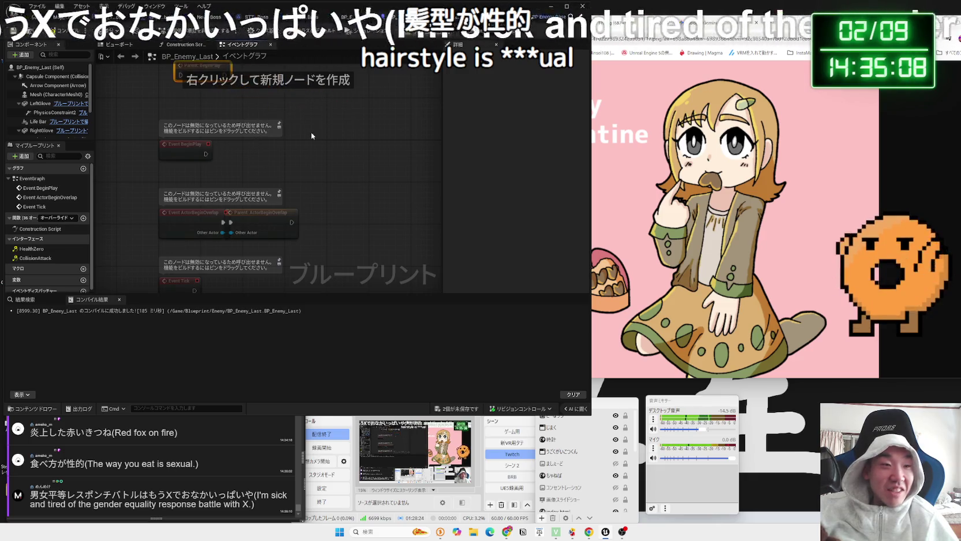
{"action": "key", "text": "ctrl+v"}
{"action": "left_click_drag", "start_coordinate": [332, 145], "coordinate": [308, 143]}
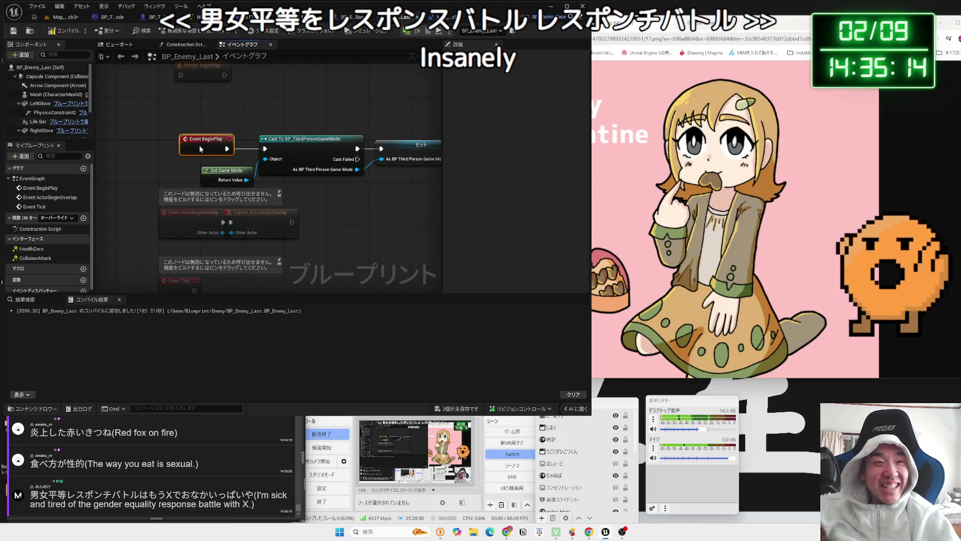
{"action": "left_click_drag", "start_coordinate": [290, 132], "coordinate": [215, 130]}
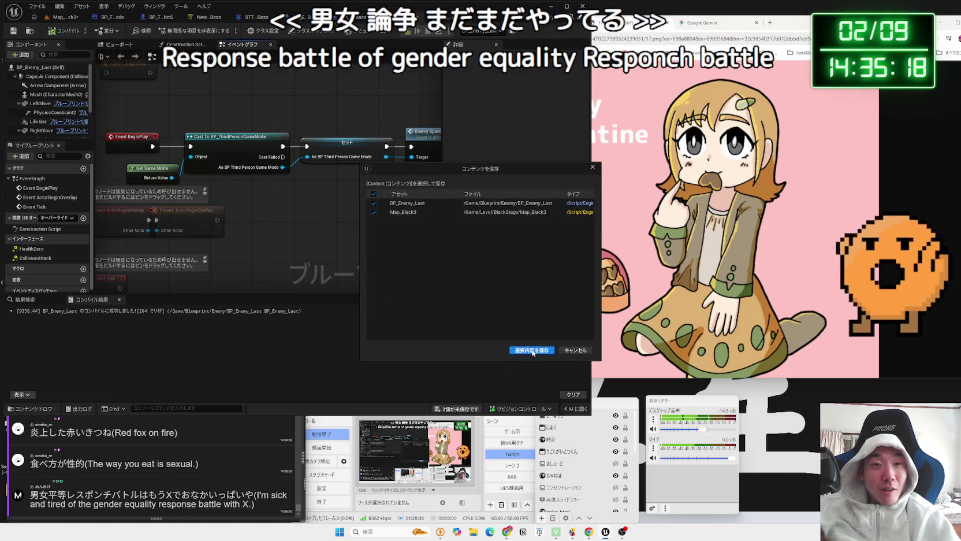
{"action": "left_click", "coordinate": [527, 343]}
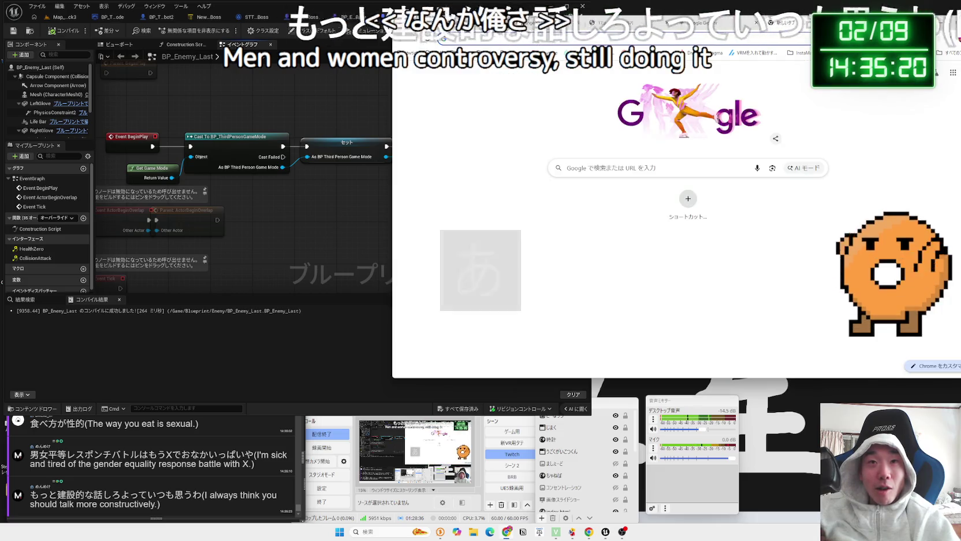
Open X from the bookmarks and make the browser window taller
{"action": "left_click", "coordinate": [923, 57]}
{"action": "mouse_move", "coordinate": [844, 90]}
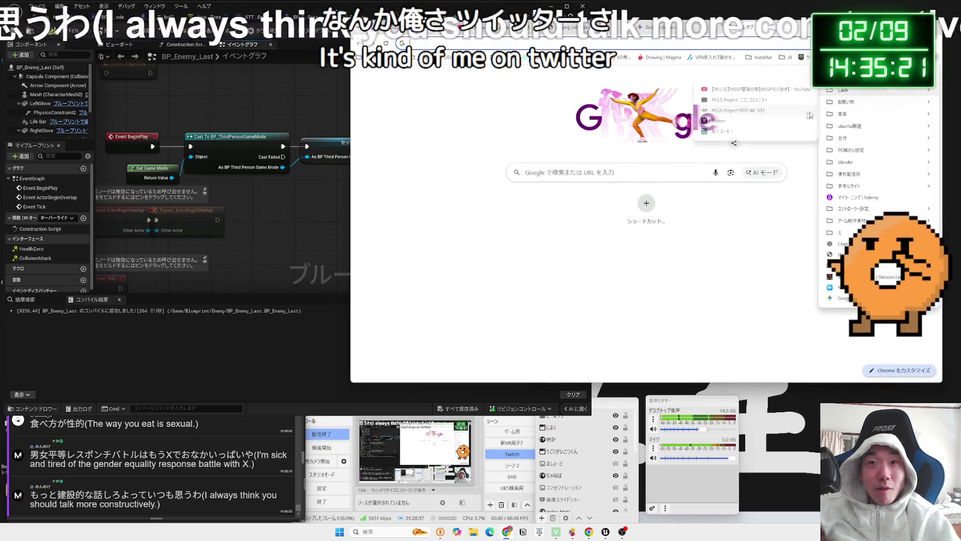
{"action": "left_click", "coordinate": [743, 121]}
{"action": "left_click_drag", "start_coordinate": [721, 382], "coordinate": [721, 403]}
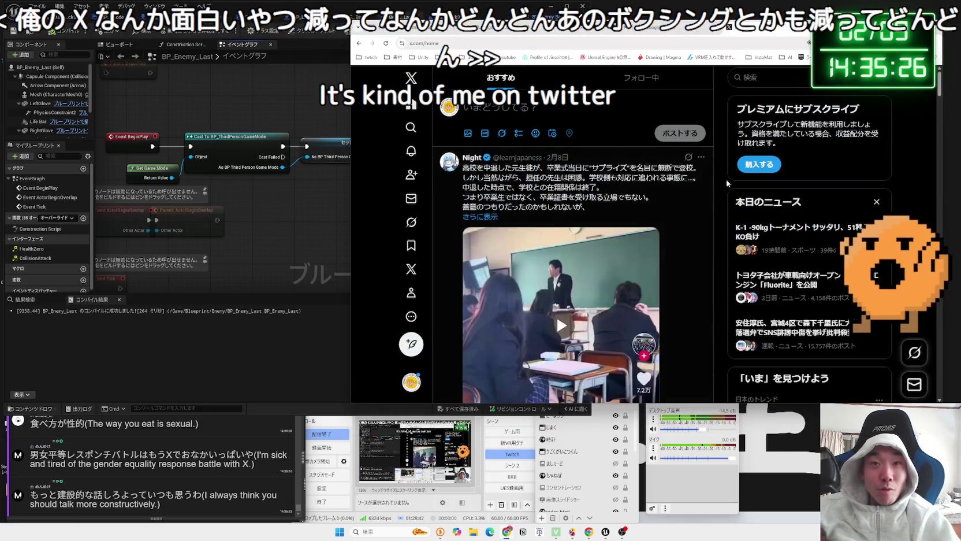
Scroll down the X home timeline
{"action": "scroll", "coordinate": [668, 191], "scroll_direction": "down", "scroll_amount": 5}
{"action": "scroll", "coordinate": [668, 191], "scroll_direction": "down", "scroll_amount": 2}
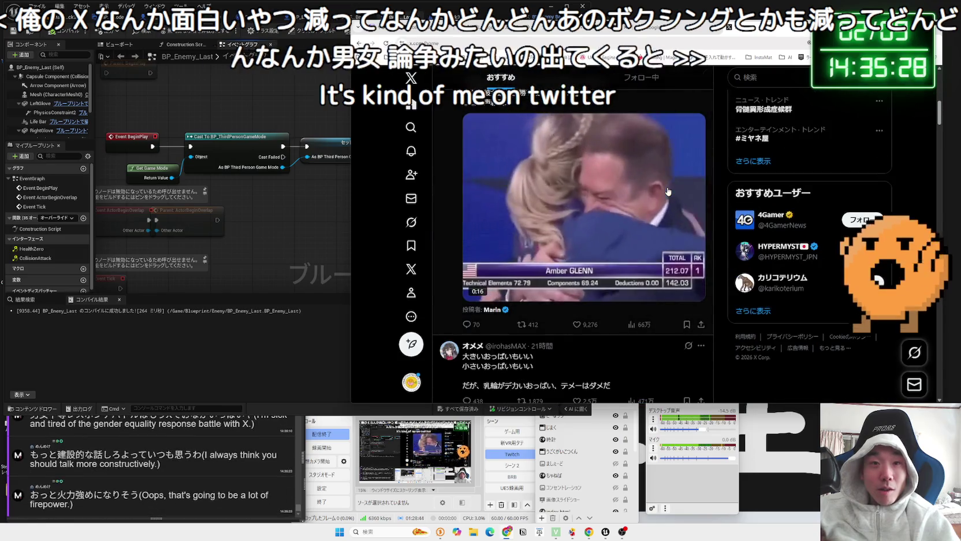
{"action": "scroll", "coordinate": [669, 190], "scroll_direction": "down", "scroll_amount": 4}
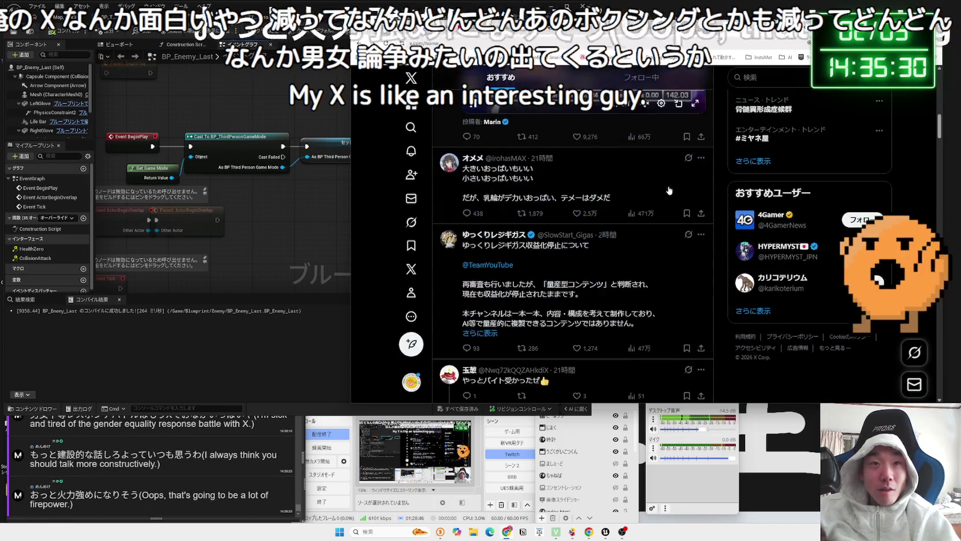
{"action": "scroll", "coordinate": [669, 190], "scroll_direction": "down", "scroll_amount": 1}
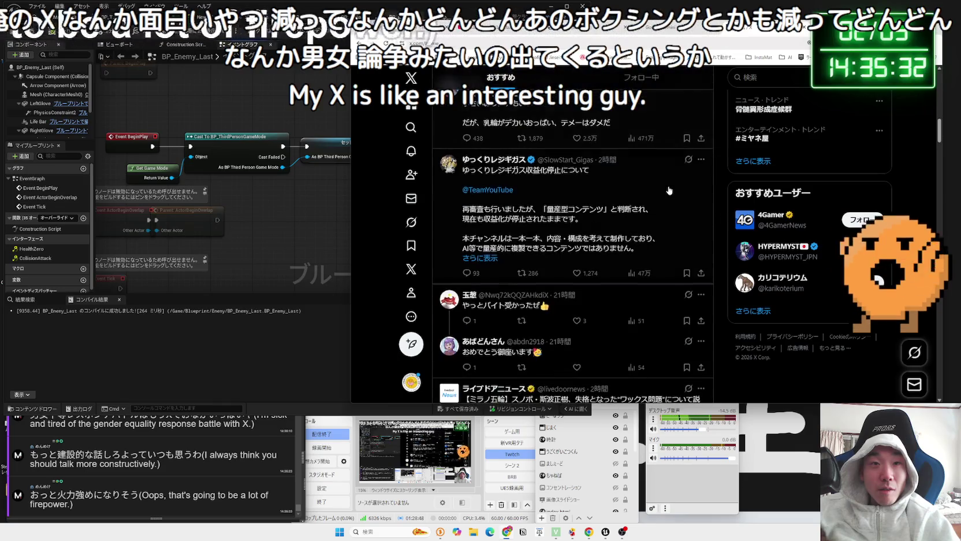
{"action": "scroll", "coordinate": [669, 190], "scroll_direction": "down", "scroll_amount": 5}
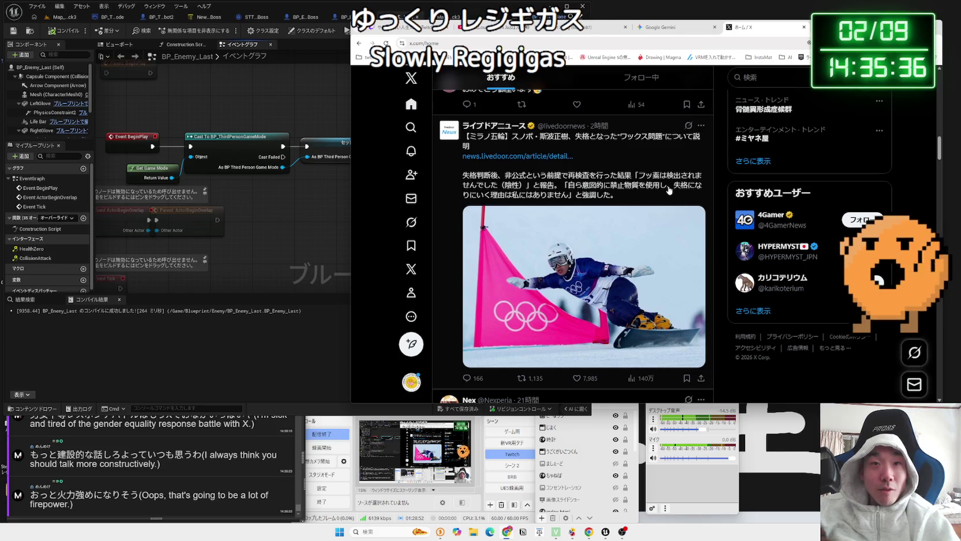
{"action": "scroll", "coordinate": [669, 190], "scroll_direction": "down", "scroll_amount": 3}
{"action": "scroll", "coordinate": [622, 230], "scroll_direction": "down", "scroll_amount": 1}
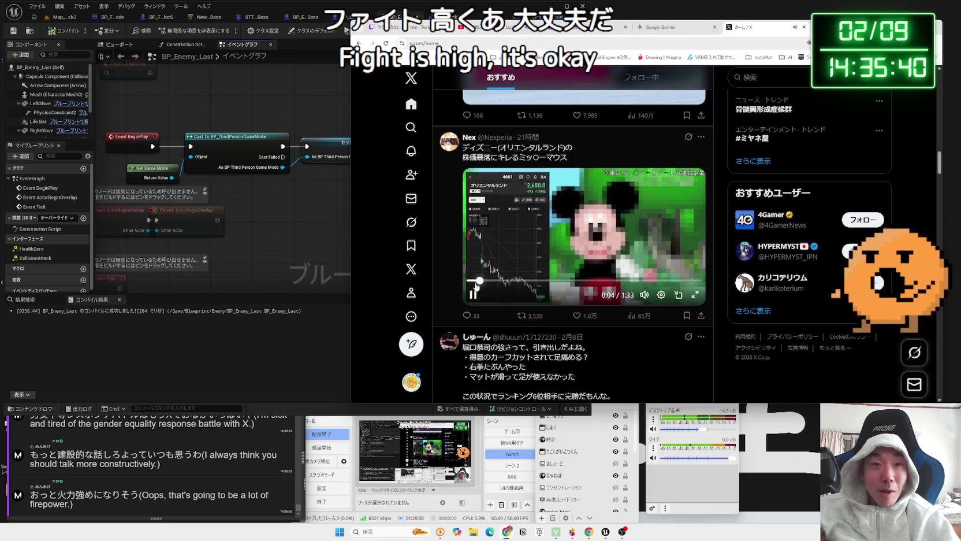
Rewind, pause and replay the Mickey video in the feed, moving the browser window left
{"action": "left_click", "coordinate": [469, 280]}
{"action": "left_click", "coordinate": [473, 296]}
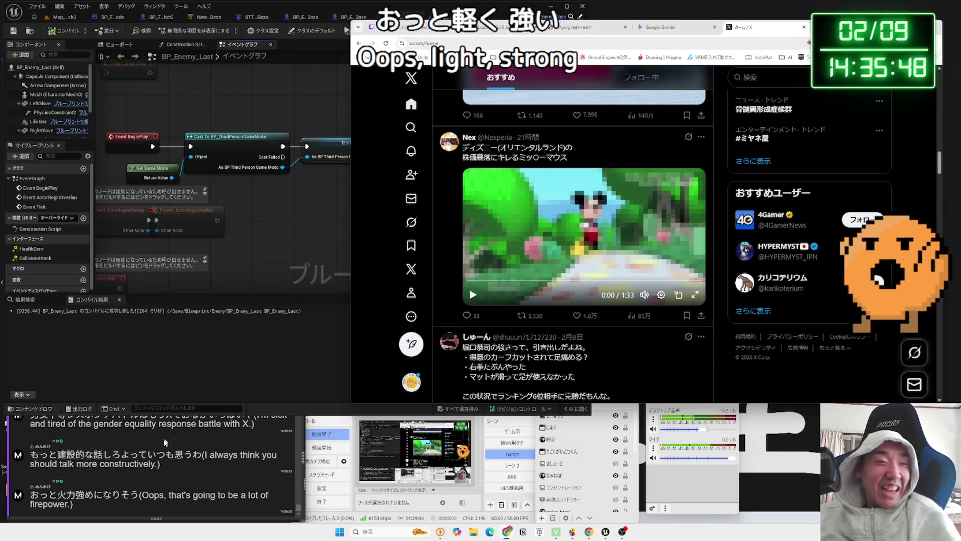
{"action": "left_click_drag", "start_coordinate": [157, 454], "coordinate": [164, 455]}
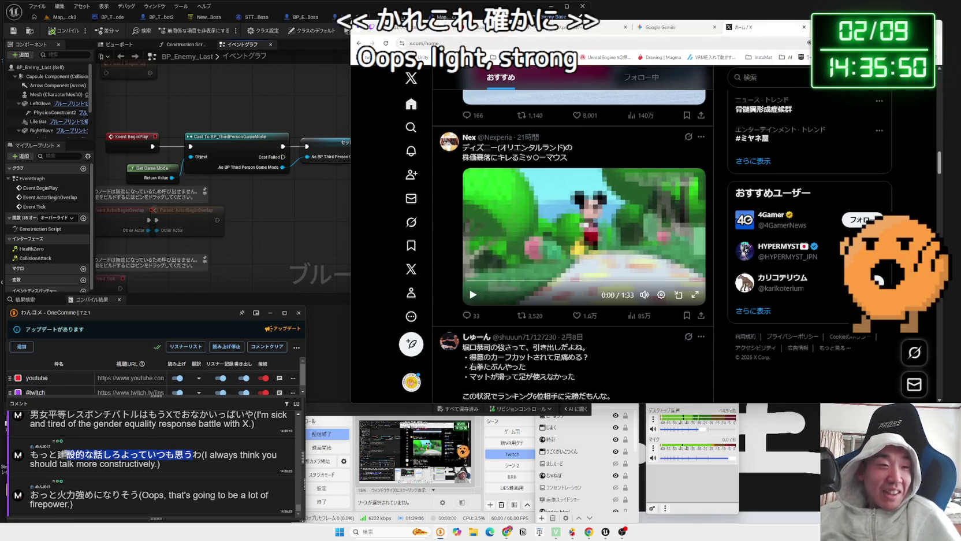
{"action": "left_click", "coordinate": [53, 453]}
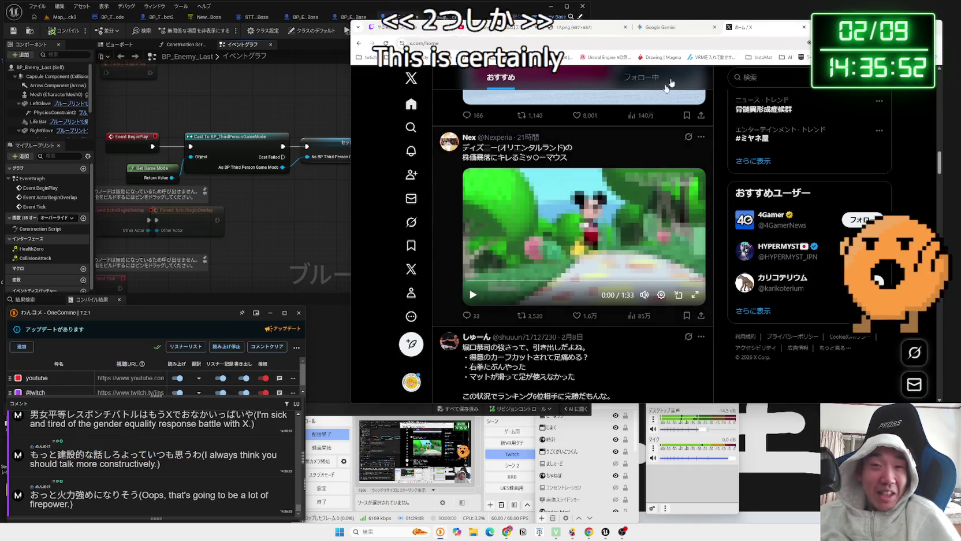
{"action": "left_click_drag", "start_coordinate": [834, 22], "coordinate": [703, 10]}
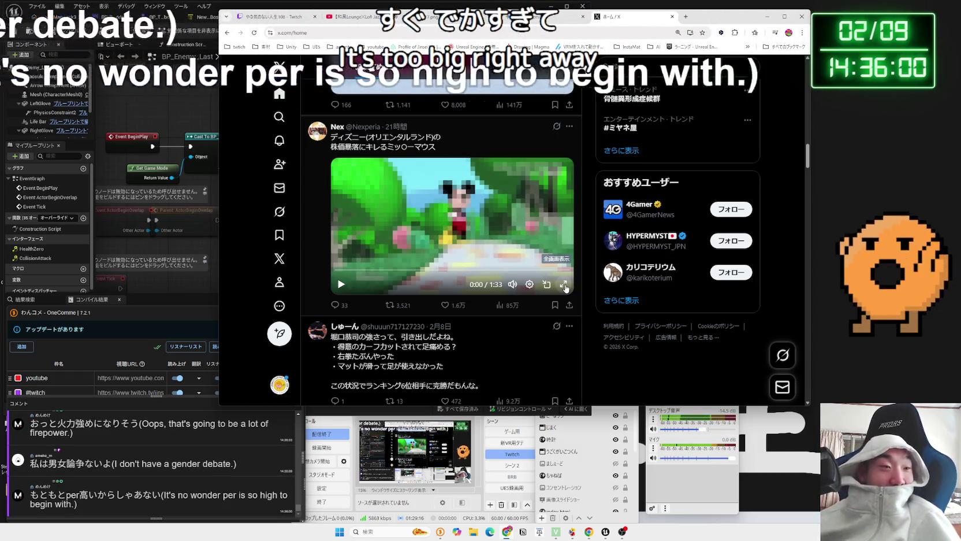
{"action": "left_click", "coordinate": [447, 258]}
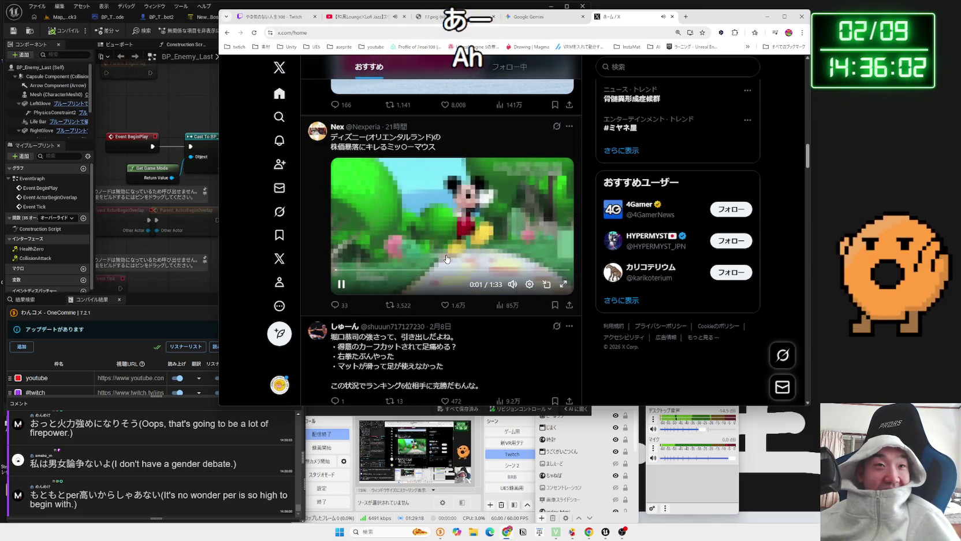
{"action": "mouse_move", "coordinate": [513, 262]}
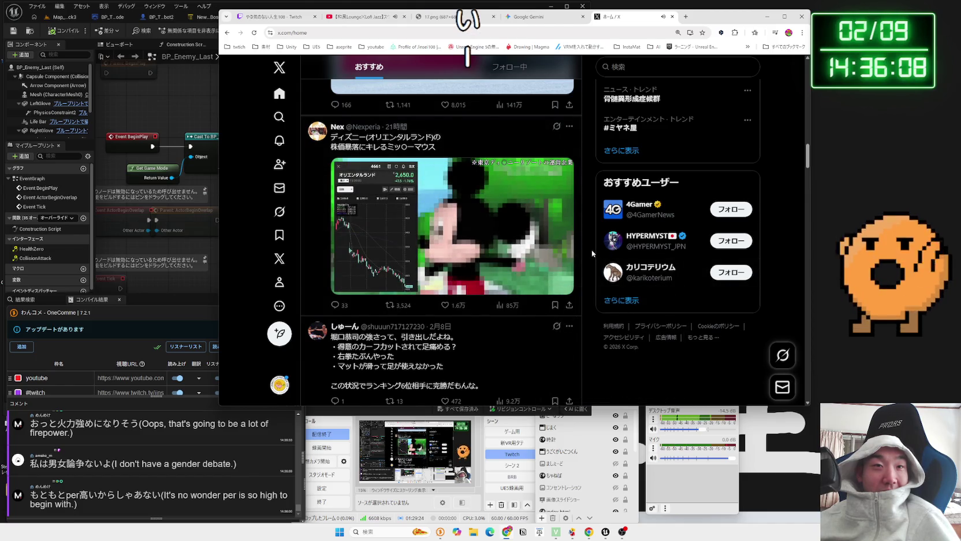
Check the YouTube lofi jazz tab and comment viewer, then bring the X feed back
{"action": "left_click", "coordinate": [361, 16]}
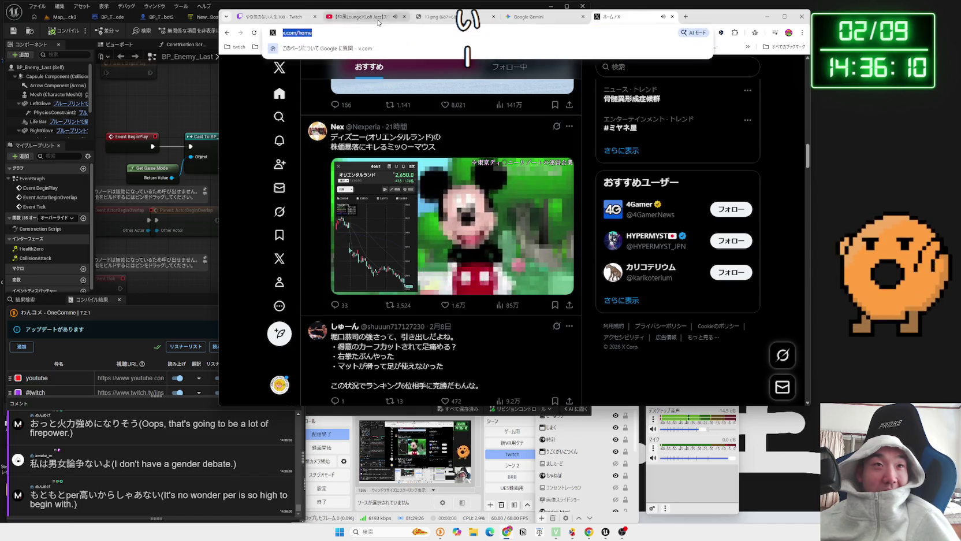
{"action": "left_click", "coordinate": [619, 19]}
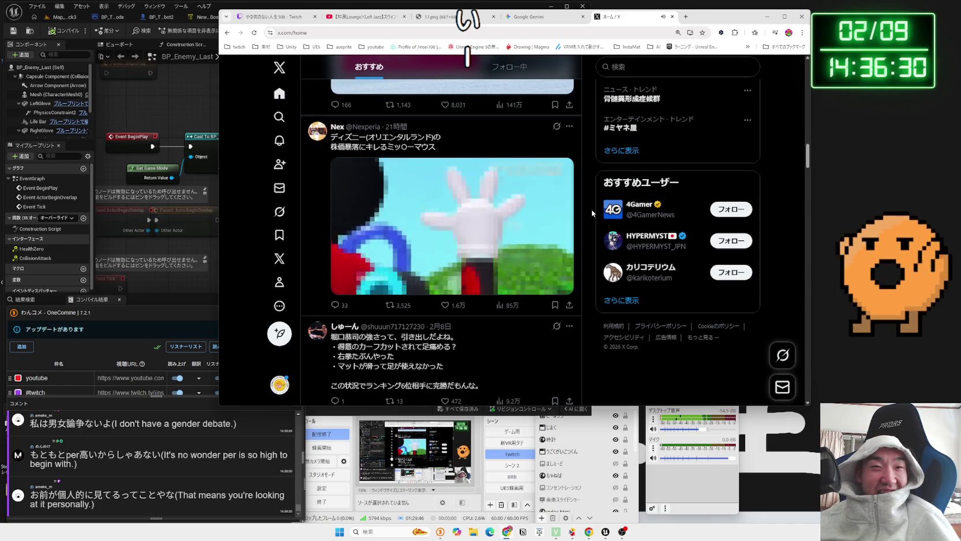
{"action": "mouse_move", "coordinate": [533, 214]}
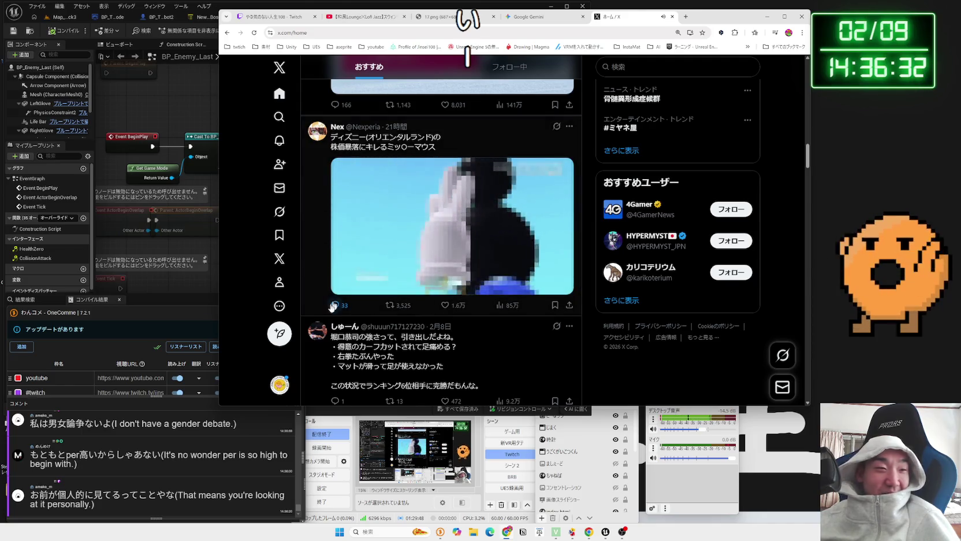
{"action": "left_click", "coordinate": [33, 502]}
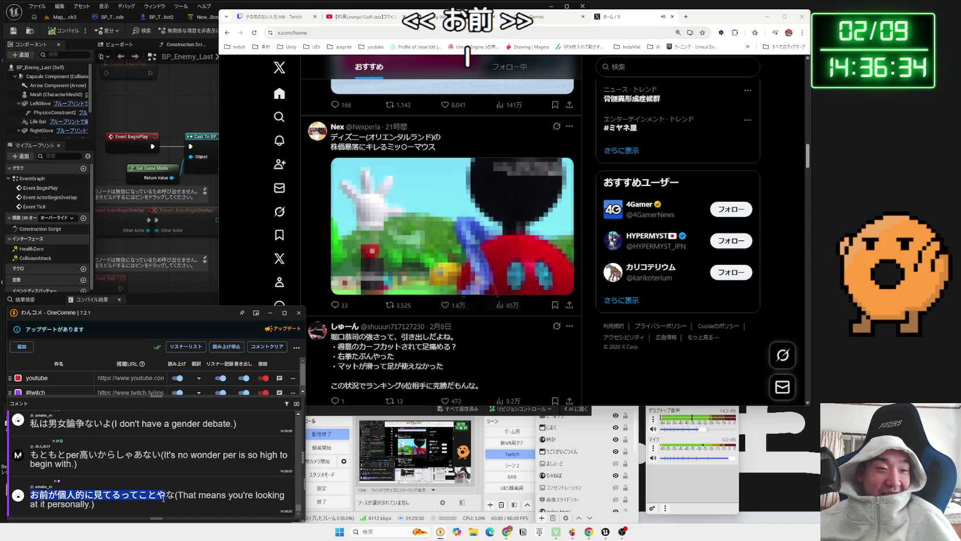
{"action": "left_click", "coordinate": [589, 219]}
Scroll further through the feed and clear a text selection in a post
{"action": "scroll", "coordinate": [589, 223], "scroll_direction": "down", "scroll_amount": 2}
{"action": "scroll", "coordinate": [589, 223], "scroll_direction": "down", "scroll_amount": 1}
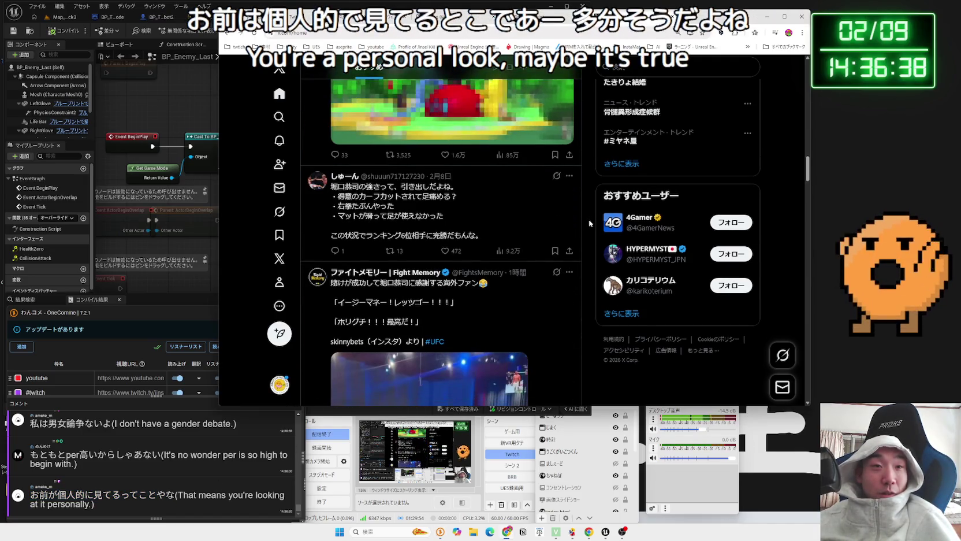
{"action": "scroll", "coordinate": [589, 223], "scroll_direction": "down", "scroll_amount": 1}
{"action": "scroll", "coordinate": [589, 223], "scroll_direction": "up", "scroll_amount": 3}
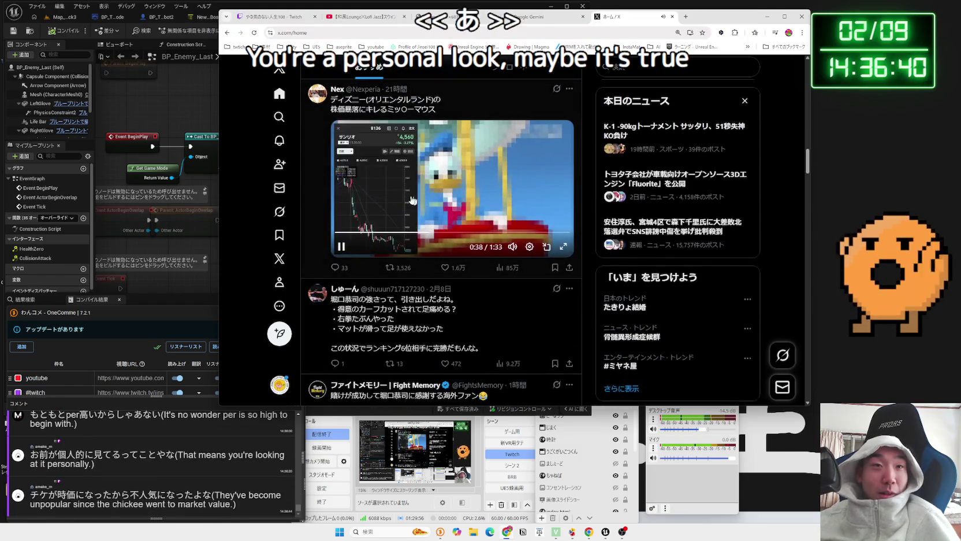
{"action": "scroll", "coordinate": [418, 212], "scroll_direction": "down", "scroll_amount": 2}
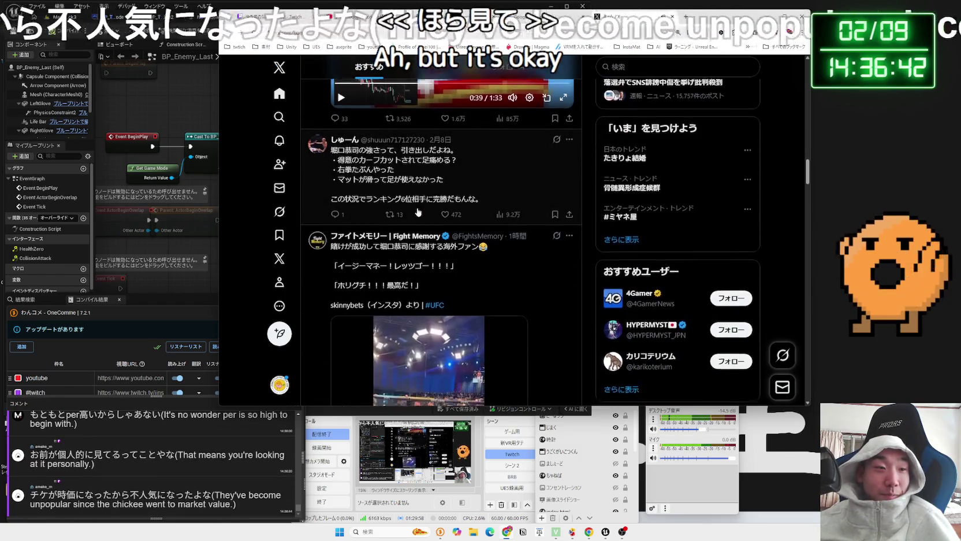
{"action": "scroll", "coordinate": [487, 248], "scroll_direction": "up", "scroll_amount": 3}
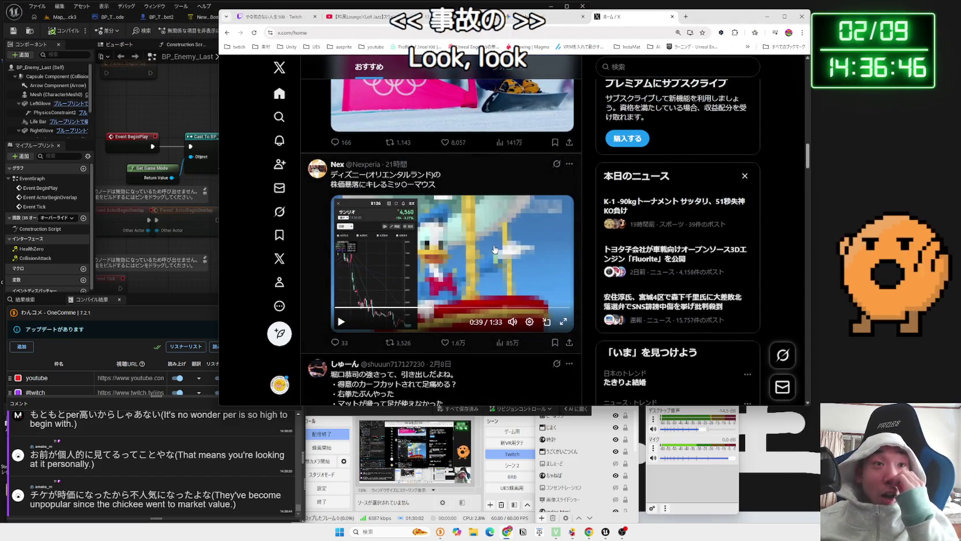
{"action": "scroll", "coordinate": [495, 249], "scroll_direction": "down", "scroll_amount": 5}
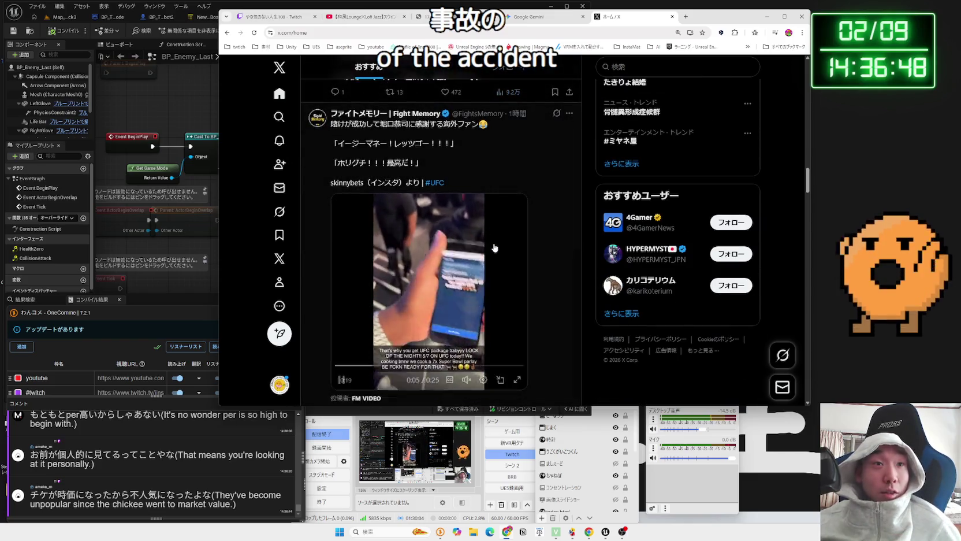
{"action": "scroll", "coordinate": [494, 247], "scroll_direction": "down", "scroll_amount": 3}
{"action": "scroll", "coordinate": [494, 247], "scroll_direction": "down", "scroll_amount": 2}
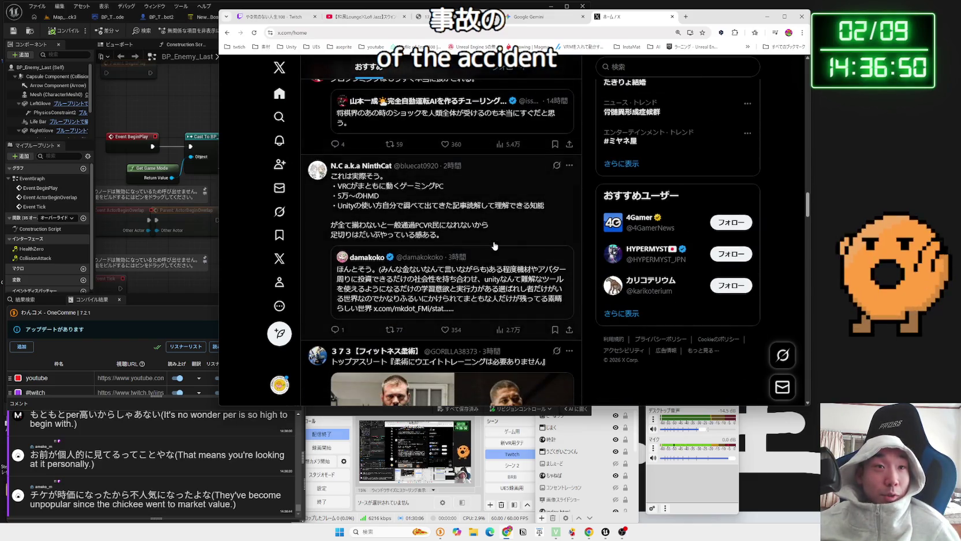
{"action": "left_click", "coordinate": [489, 232]}
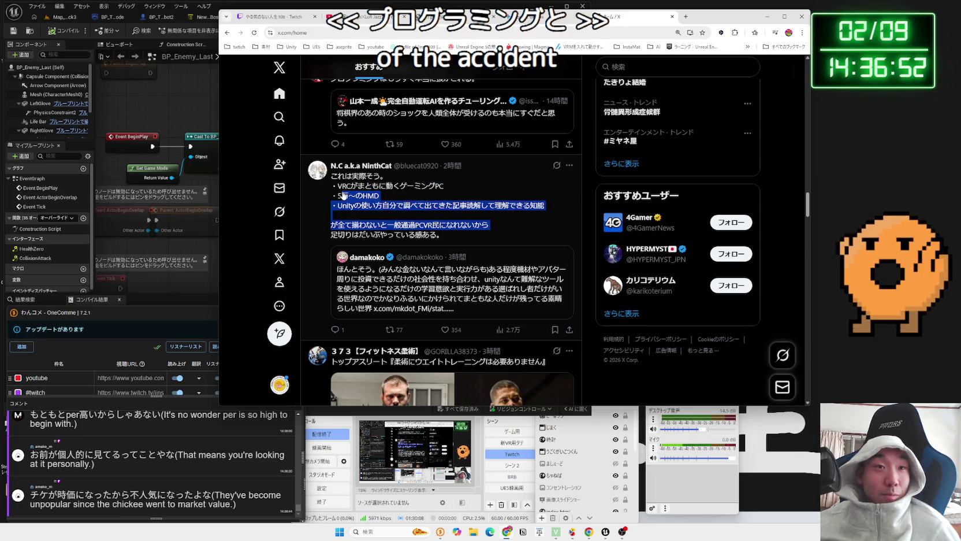
Scroll the rest of the feed, return to the top, and start a new X search
{"action": "scroll", "coordinate": [459, 233], "scroll_direction": "down", "scroll_amount": 3}
{"action": "scroll", "coordinate": [463, 234], "scroll_direction": "down", "scroll_amount": 7}
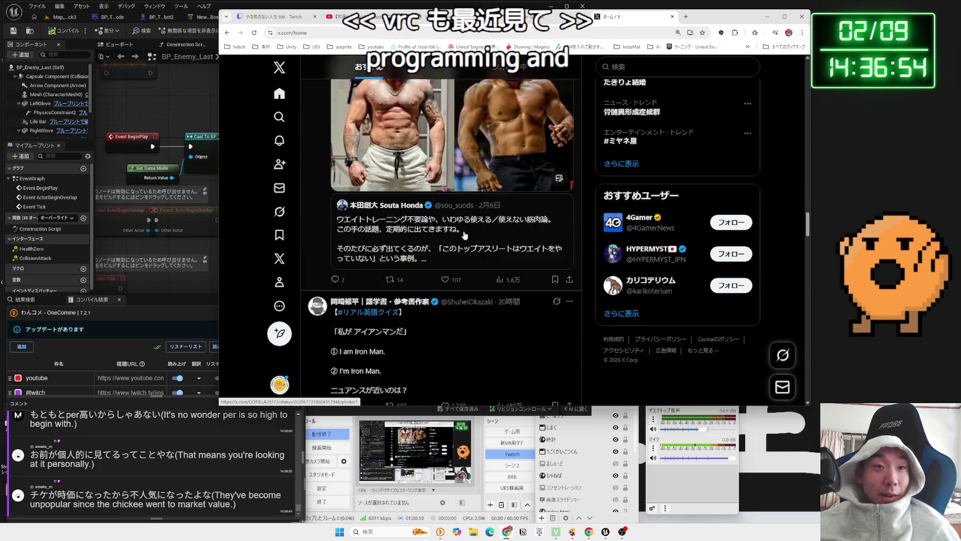
{"action": "scroll", "coordinate": [466, 235], "scroll_direction": "down", "scroll_amount": 2}
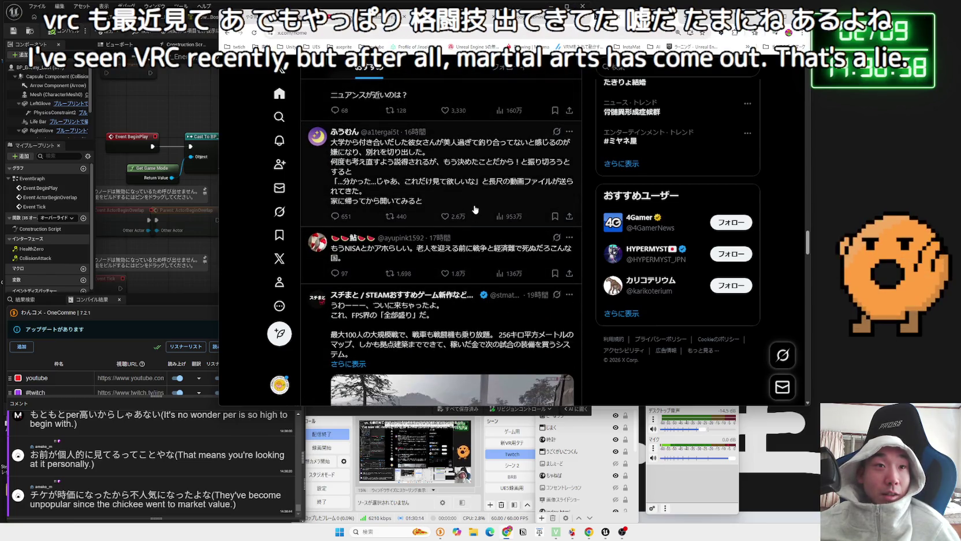
{"action": "scroll", "coordinate": [475, 209], "scroll_direction": "up", "scroll_amount": 1}
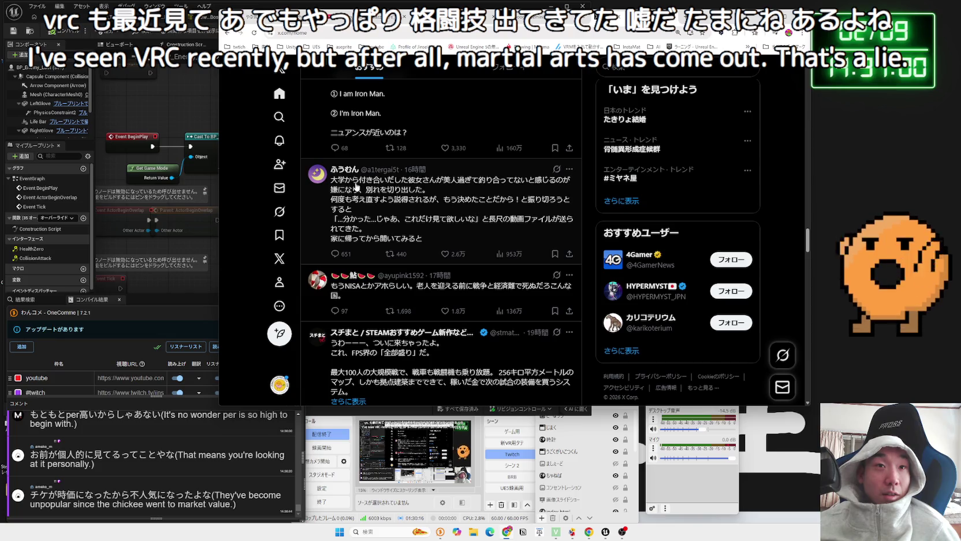
{"action": "scroll", "coordinate": [551, 199], "scroll_direction": "down", "scroll_amount": 10}
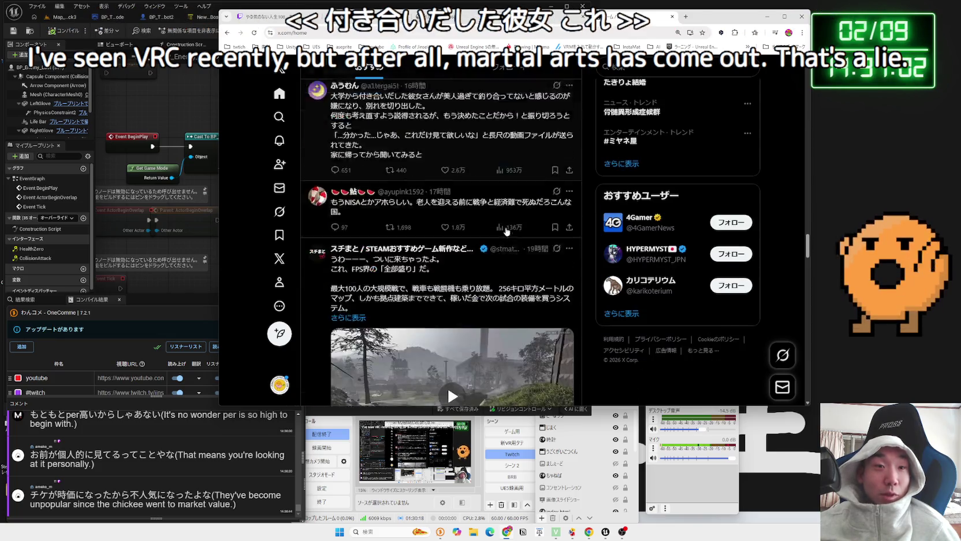
{"action": "scroll", "coordinate": [507, 229], "scroll_direction": "down", "scroll_amount": 15}
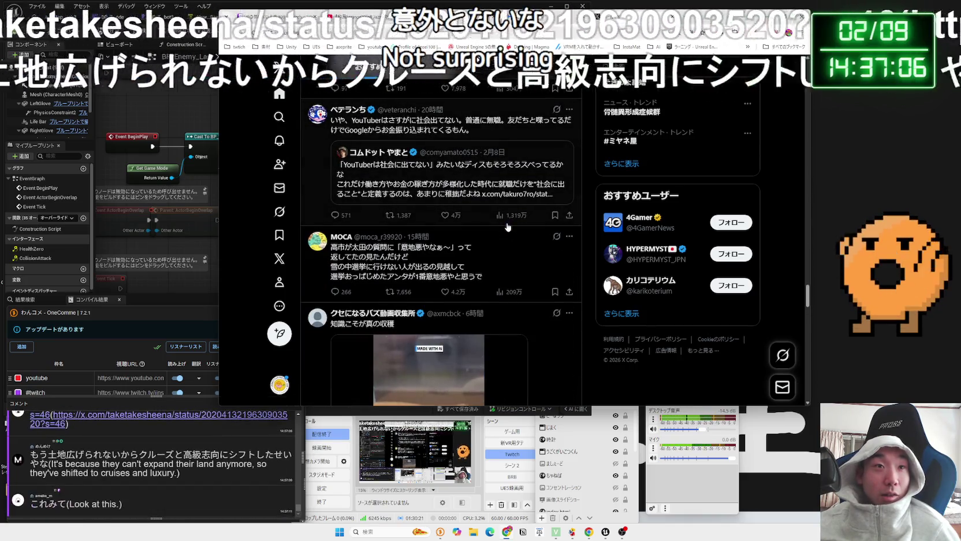
{"action": "scroll", "coordinate": [507, 227], "scroll_direction": "down", "scroll_amount": 6}
{"action": "scroll", "coordinate": [507, 226], "scroll_direction": "down", "scroll_amount": 3}
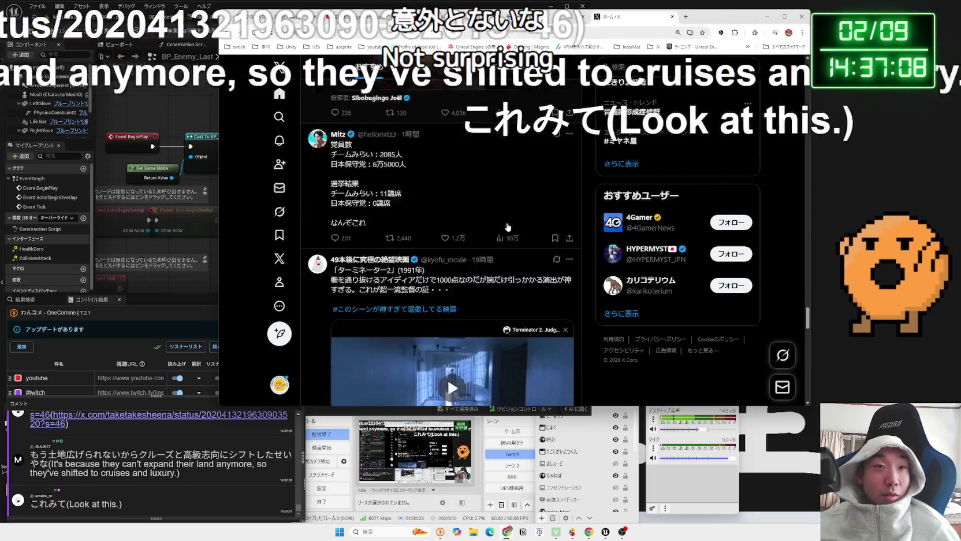
{"action": "scroll", "coordinate": [508, 225], "scroll_direction": "up", "scroll_amount": 6}
{"action": "scroll", "coordinate": [507, 224], "scroll_direction": "up", "scroll_amount": 5}
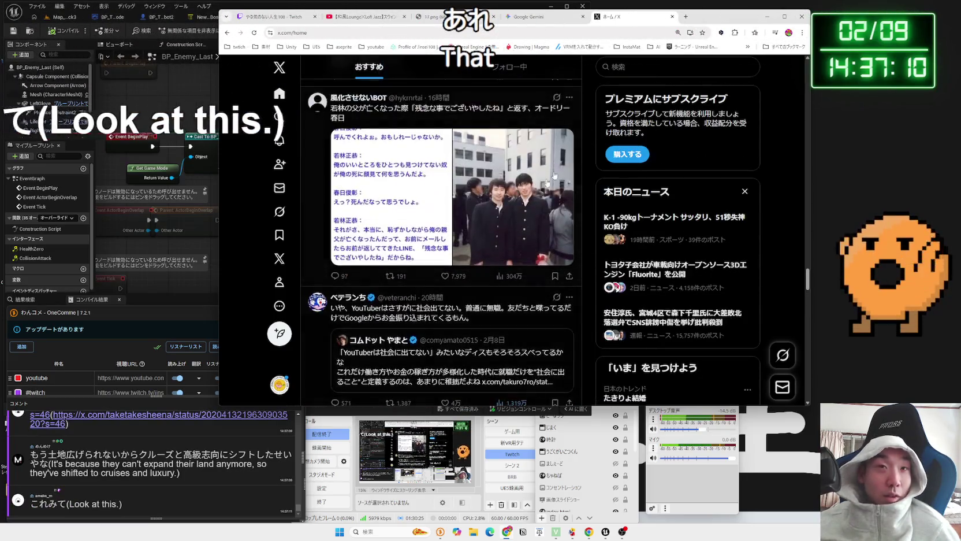
{"action": "left_click", "coordinate": [687, 68]}
{"action": "type", "text": "時価"}
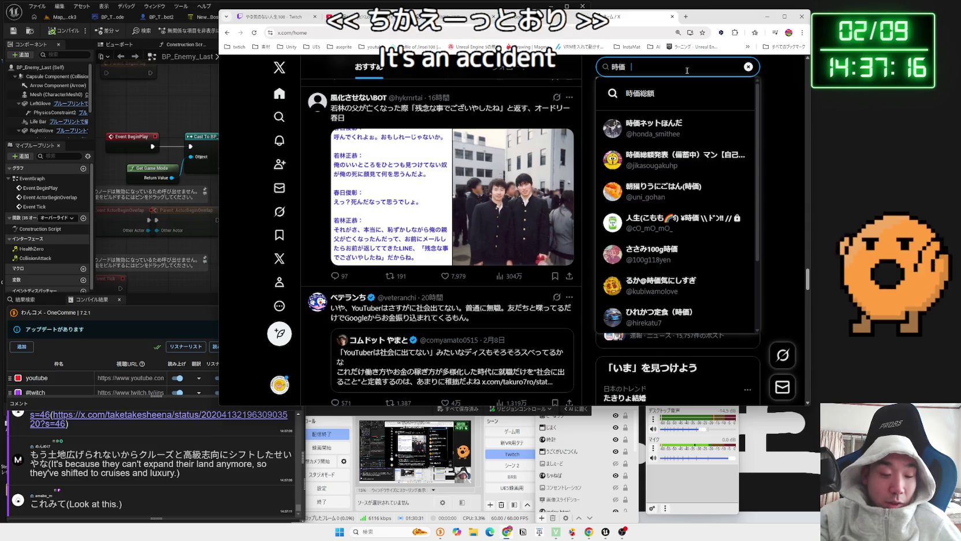
Search X posts for 時価 ディズニー
{"action": "type", "text": "でいにー"}
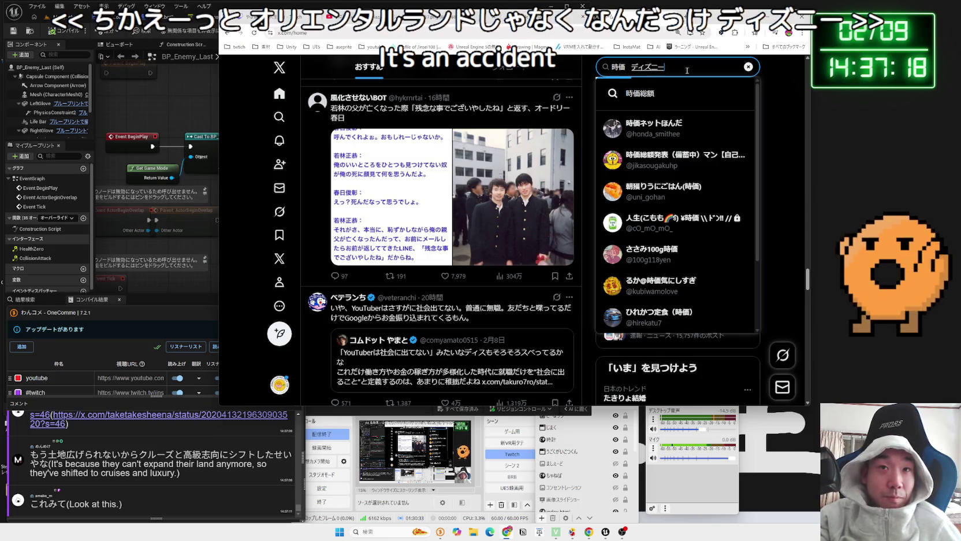
{"action": "key", "text": "Return"}
{"action": "left_click", "coordinate": [180, 478]}
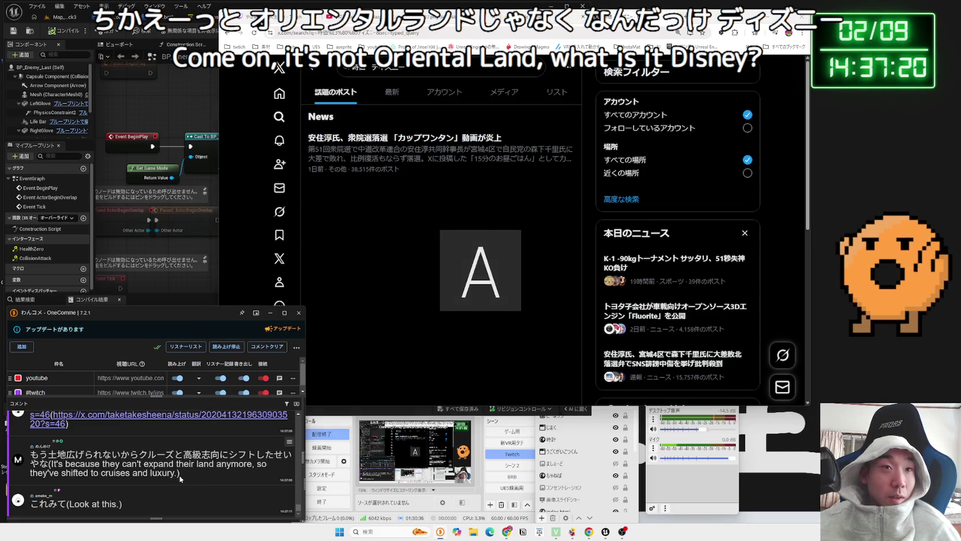
{"action": "scroll", "coordinate": [405, 214], "scroll_direction": "down", "scroll_amount": 2}
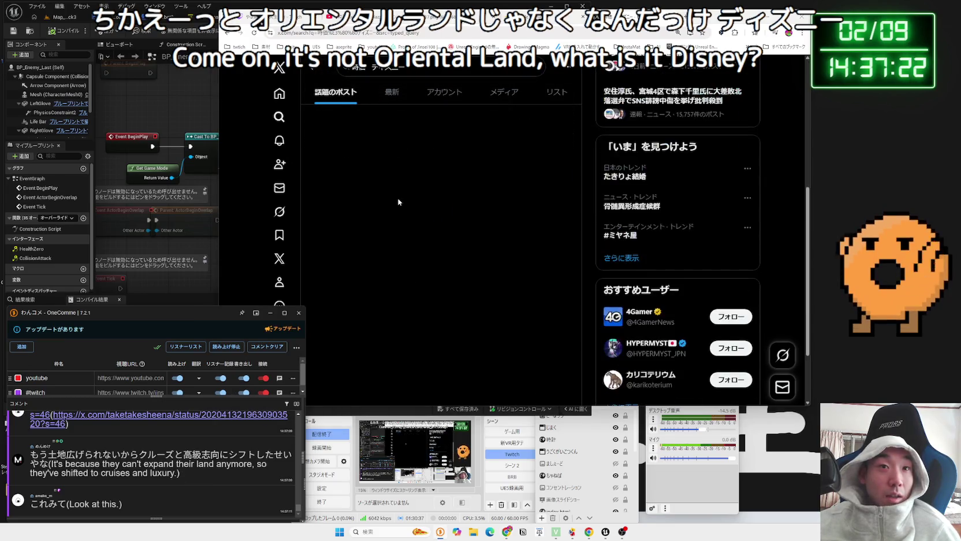
{"action": "scroll", "coordinate": [414, 171], "scroll_direction": "up", "scroll_amount": 2}
Search Google for the same query, then open the post linked in the stream chat
{"action": "triple_click", "coordinate": [416, 69]}
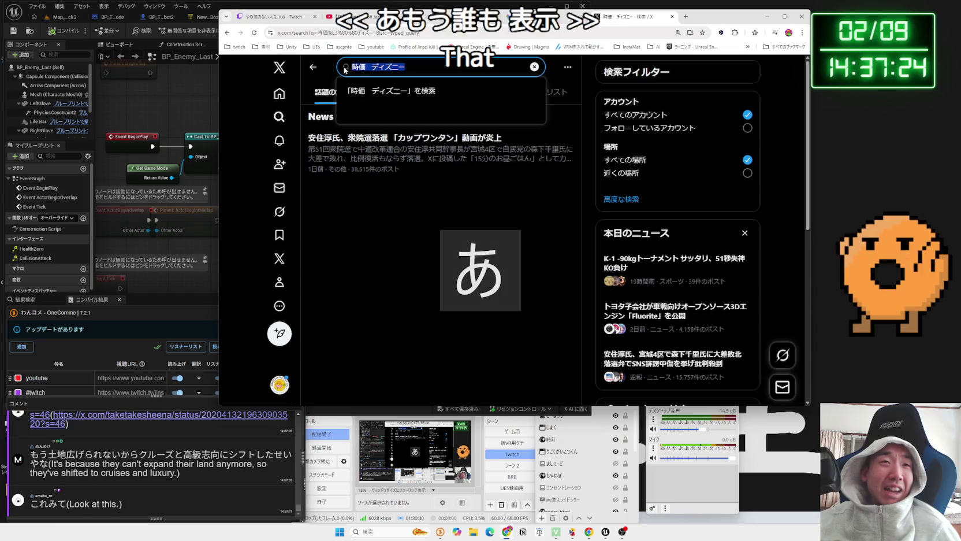
{"action": "right_click", "coordinate": [365, 68]}
{"action": "left_click", "coordinate": [416, 179]}
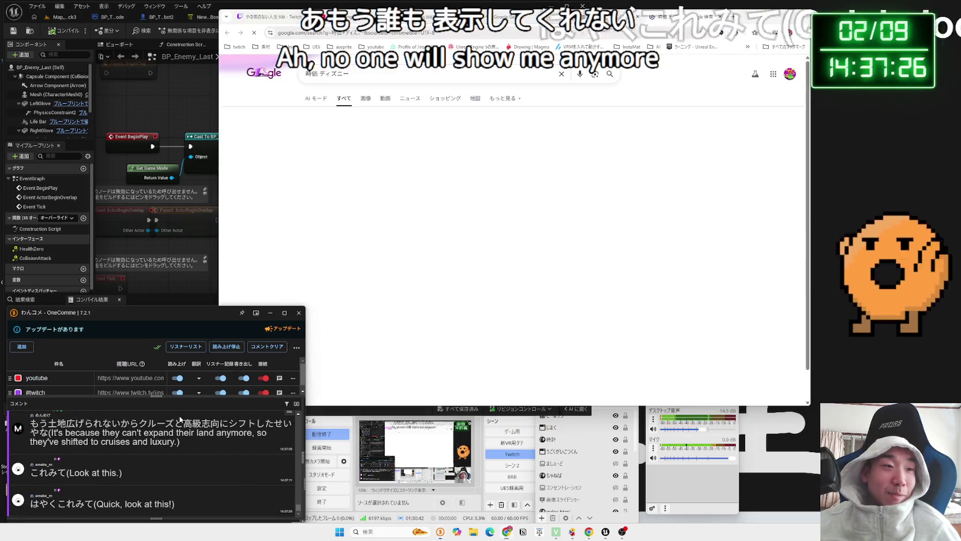
{"action": "left_click", "coordinate": [179, 425]}
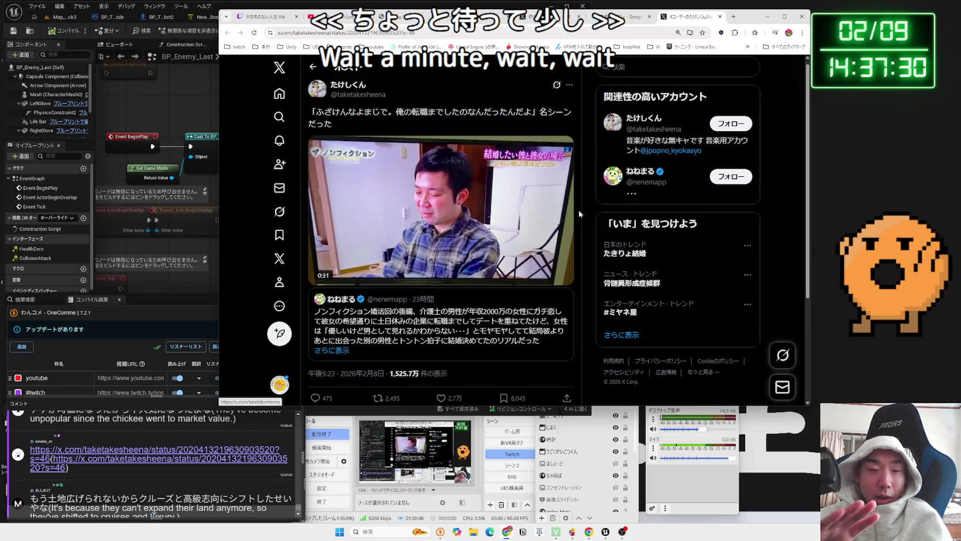
Unmute the linked post's video, let the clip play, then open its quoted nonfiction post
{"action": "mouse_move", "coordinate": [536, 149]}
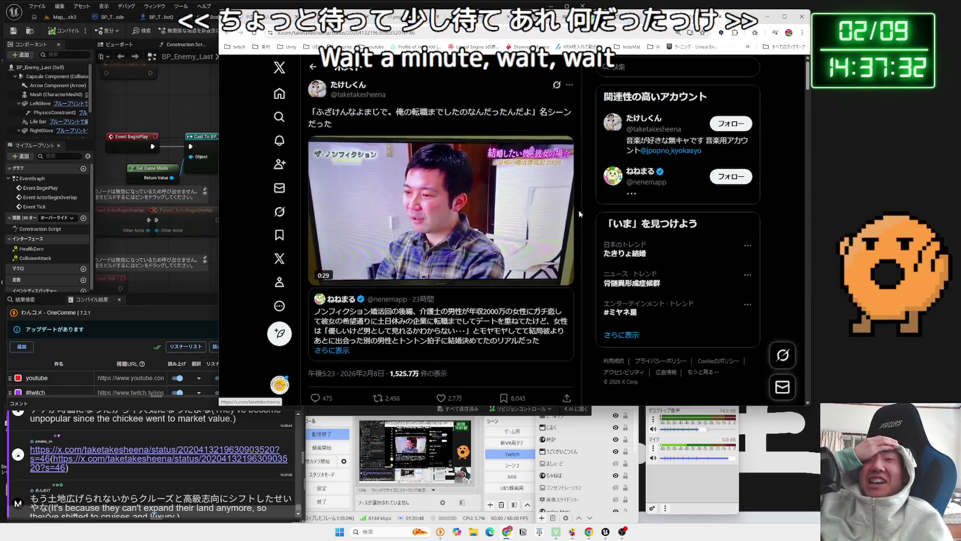
{"action": "left_click", "coordinate": [512, 275]}
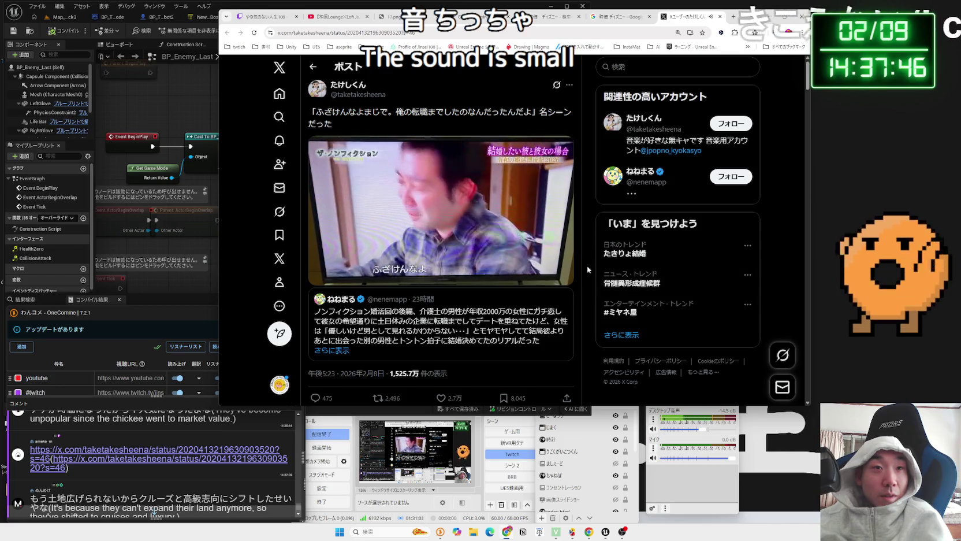
{"action": "mouse_move", "coordinate": [514, 232]}
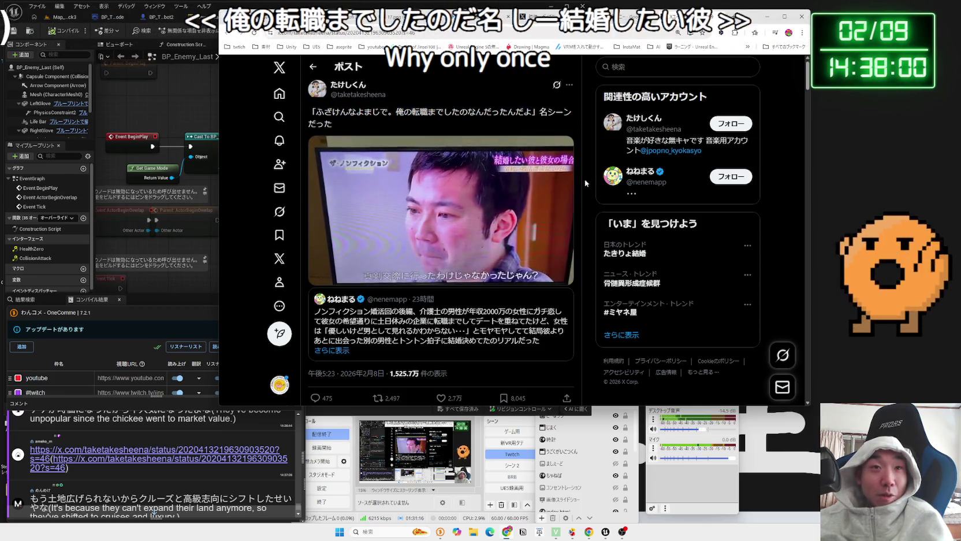
{"action": "scroll", "coordinate": [376, 284], "scroll_direction": "down", "scroll_amount": 1}
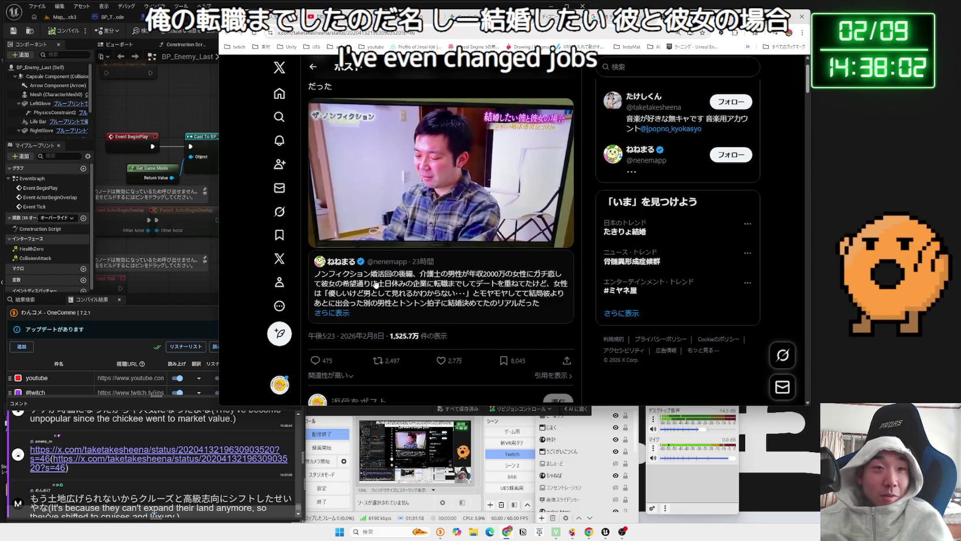
{"action": "left_click", "coordinate": [376, 283]}
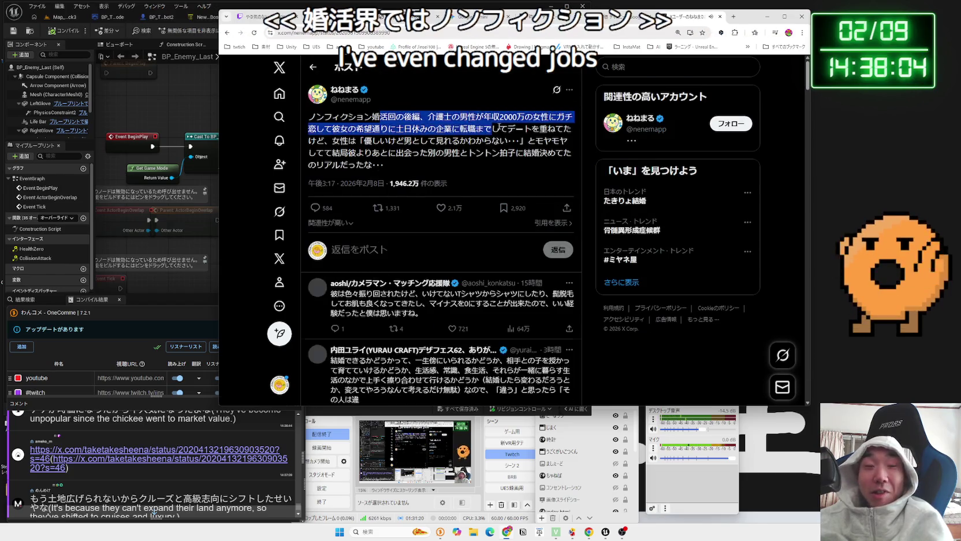
Back in the browser, highlight the quoted post's lines: ノンフィクション婚活回の後編, the 2000万 income, the job change, the woman's remark
{"action": "left_click", "coordinate": [174, 513]}
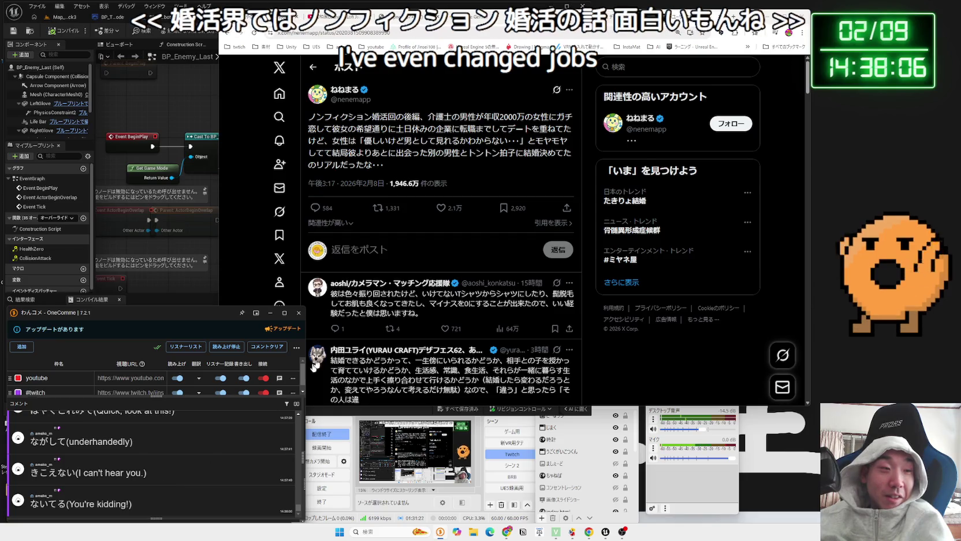
{"action": "left_click", "coordinate": [425, 162]}
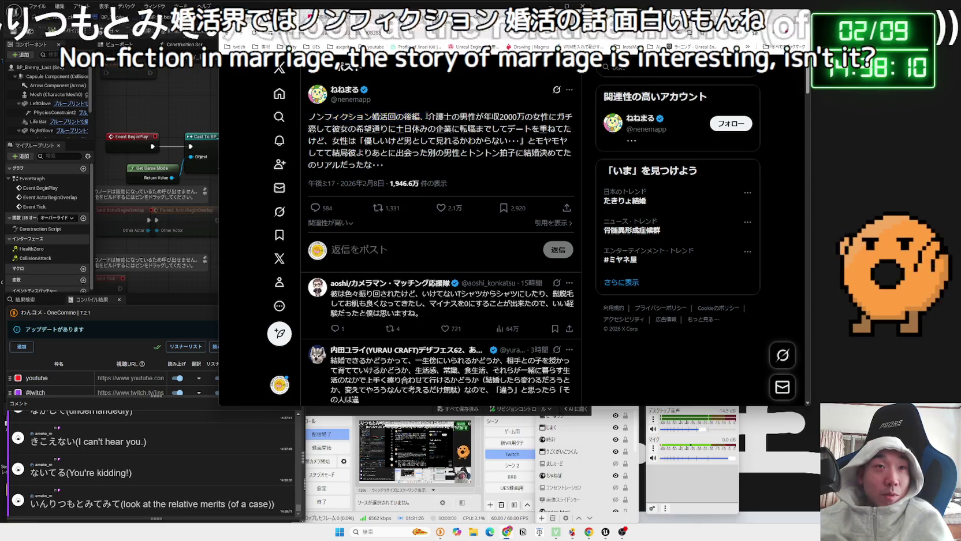
{"action": "left_click_drag", "start_coordinate": [308, 116], "coordinate": [425, 116]}
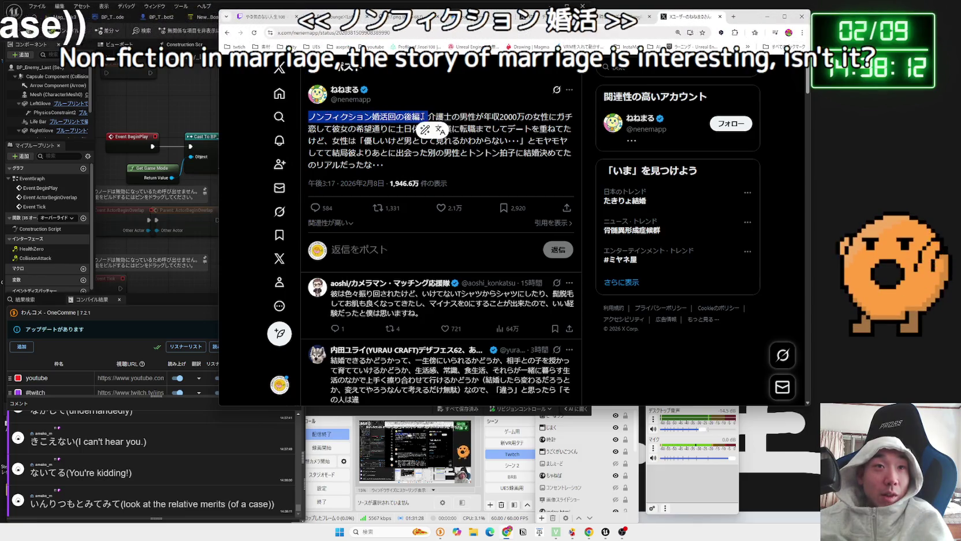
{"action": "left_click_drag", "start_coordinate": [517, 117], "coordinate": [540, 118]}
{"action": "left_click_drag", "start_coordinate": [451, 116], "coordinate": [549, 117]}
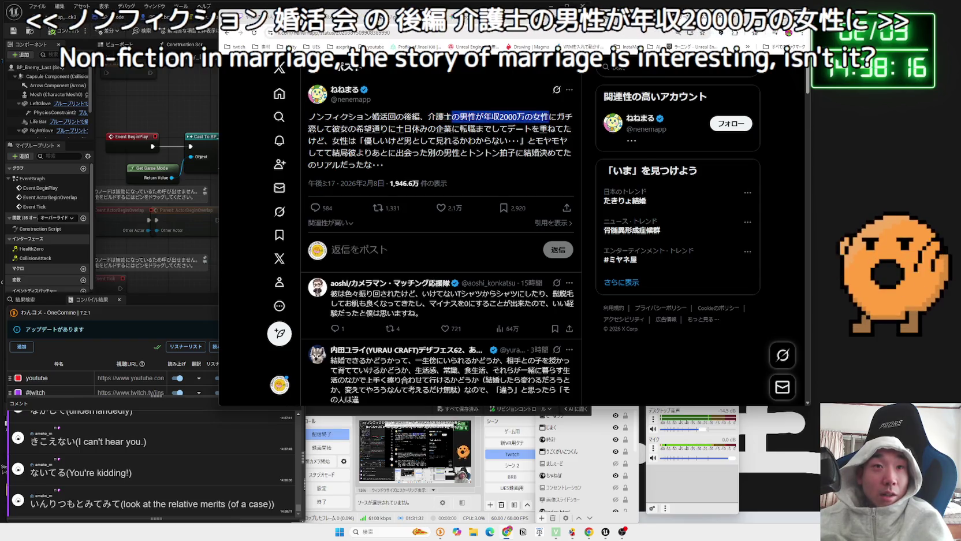
{"action": "left_click_drag", "start_coordinate": [332, 128], "coordinate": [370, 129]}
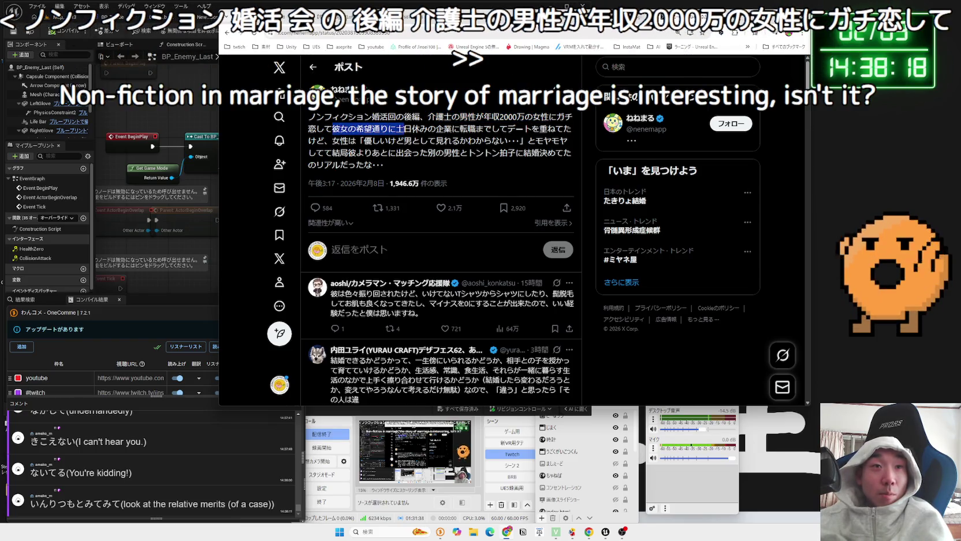
{"action": "left_click_drag", "start_coordinate": [460, 128], "coordinate": [556, 128]}
{"action": "left_click", "coordinate": [318, 141]}
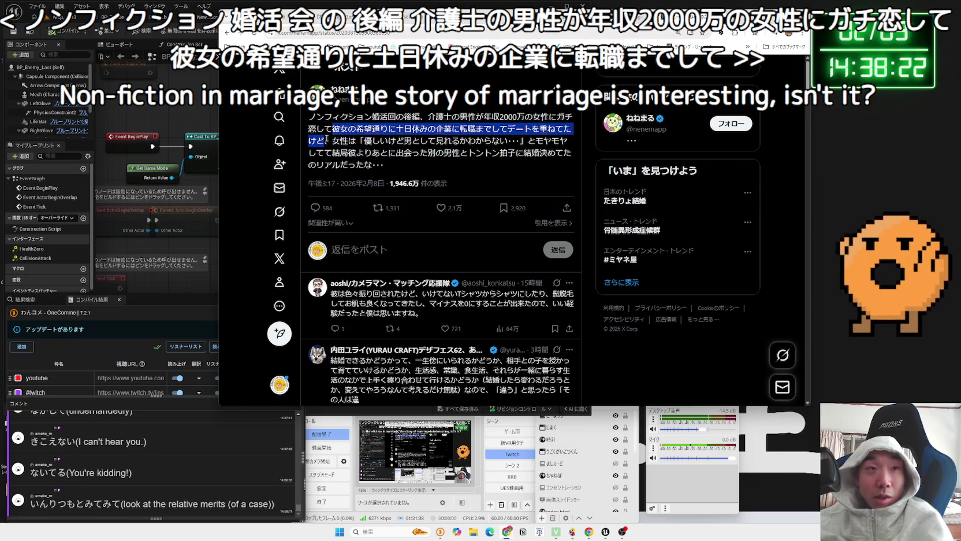
{"action": "mouse_move", "coordinate": [365, 140]}
{"action": "left_mouse_down"}
{"action": "mouse_move", "coordinate": [504, 140]}
{"action": "mouse_move", "coordinate": [353, 152]}
{"action": "mouse_move", "coordinate": [543, 151]}
{"action": "left_mouse_up"}
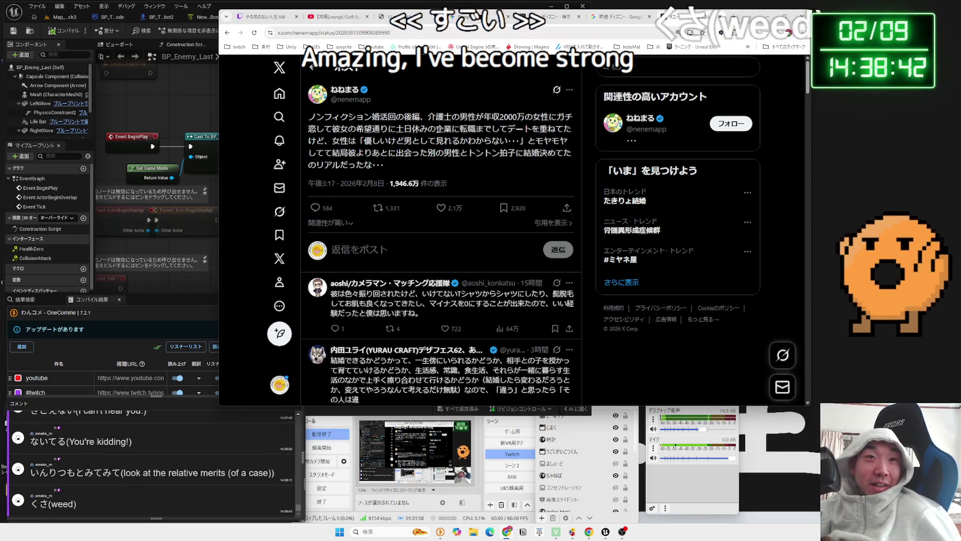
Re-highlight quoted post passages: 介護士 to デートを, the woman's remark, and the job-change line
{"action": "mouse_move", "coordinate": [428, 116]}
{"action": "left_mouse_down"}
{"action": "mouse_move", "coordinate": [543, 117]}
{"action": "mouse_move", "coordinate": [487, 126]}
{"action": "left_mouse_up"}
{"action": "left_click_drag", "start_coordinate": [428, 117], "coordinate": [569, 116]}
{"action": "left_click", "coordinate": [521, 129]}
{"action": "left_click", "coordinate": [536, 130]}
{"action": "left_click", "coordinate": [536, 131]}
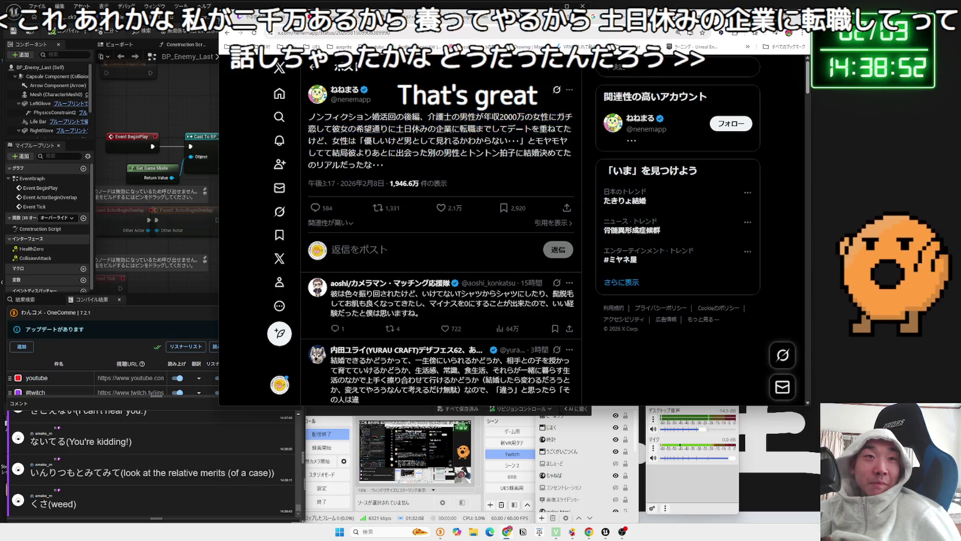
{"action": "left_click_drag", "start_coordinate": [332, 141], "coordinate": [436, 141]}
{"action": "left_click_drag", "start_coordinate": [521, 140], "coordinate": [423, 140]}
{"action": "mouse_move", "coordinate": [332, 128]}
{"action": "left_mouse_down"}
{"action": "mouse_move", "coordinate": [543, 129]}
{"action": "mouse_move", "coordinate": [312, 117]}
{"action": "left_mouse_up"}
{"action": "left_click", "coordinate": [353, 117]}
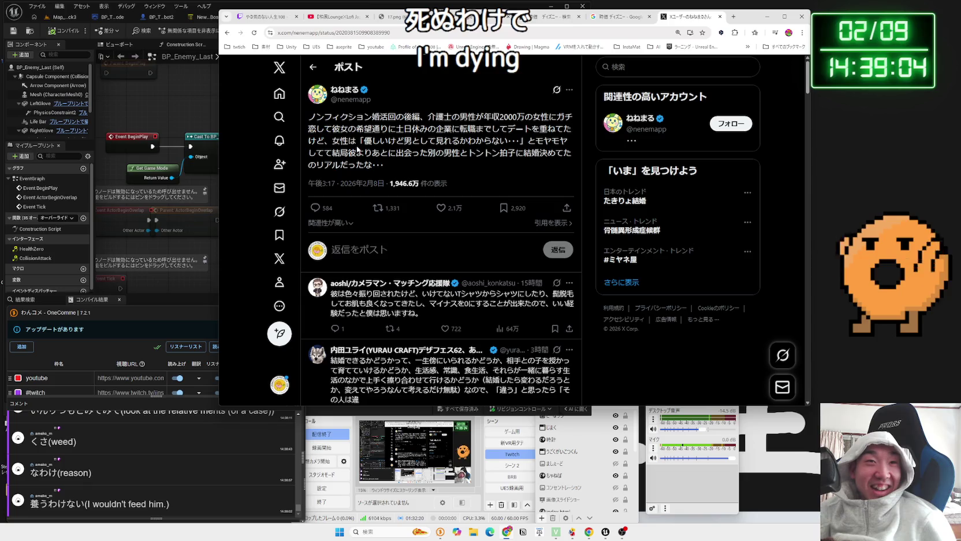
Highlight the quoted post from line two onward, then return to the original post with its video
{"action": "mouse_move", "coordinate": [406, 155]}
{"action": "left_mouse_down"}
{"action": "mouse_move", "coordinate": [384, 164]}
{"action": "mouse_move", "coordinate": [348, 128]}
{"action": "mouse_move", "coordinate": [578, 127]}
{"action": "left_mouse_up"}
{"action": "left_click", "coordinate": [322, 119]}
{"action": "left_click_drag", "start_coordinate": [322, 118], "coordinate": [419, 164]}
{"action": "left_click", "coordinate": [307, 120]}
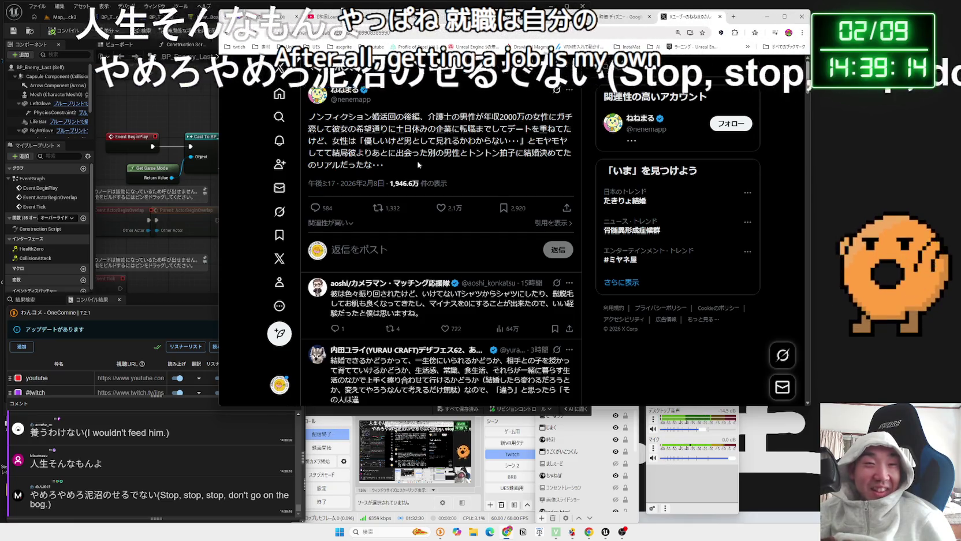
{"action": "key", "text": "alt+Left"}
{"action": "scroll", "coordinate": [404, 231], "scroll_direction": "up", "scroll_amount": 1}
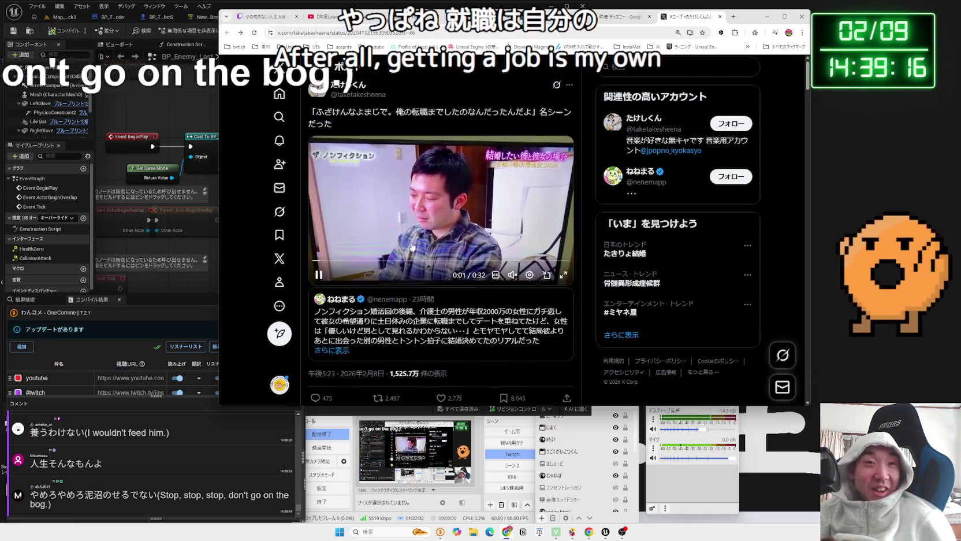
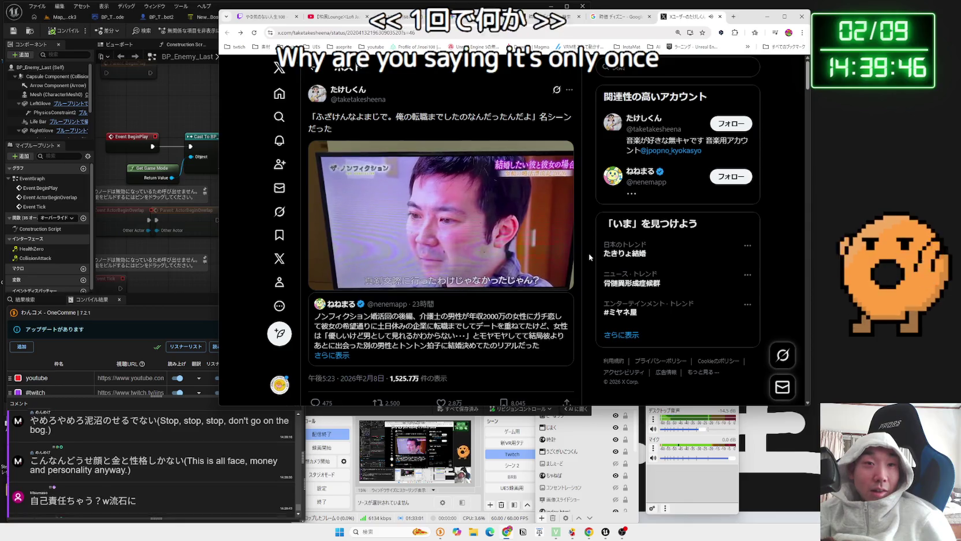
Watch the post's video full screen, then replay it and jump to 0:29 of 0:32
{"action": "mouse_move", "coordinate": [579, 270]}
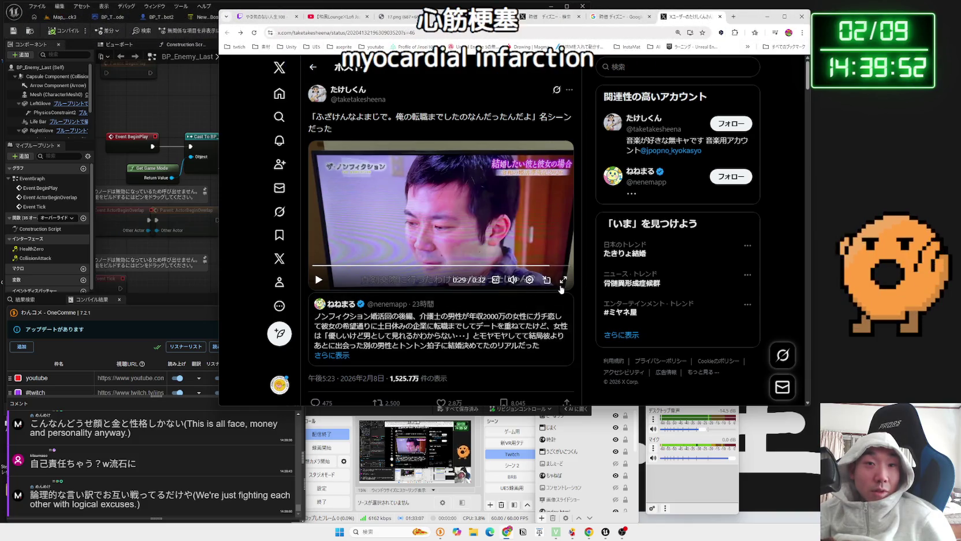
{"action": "left_click", "coordinate": [562, 281]}
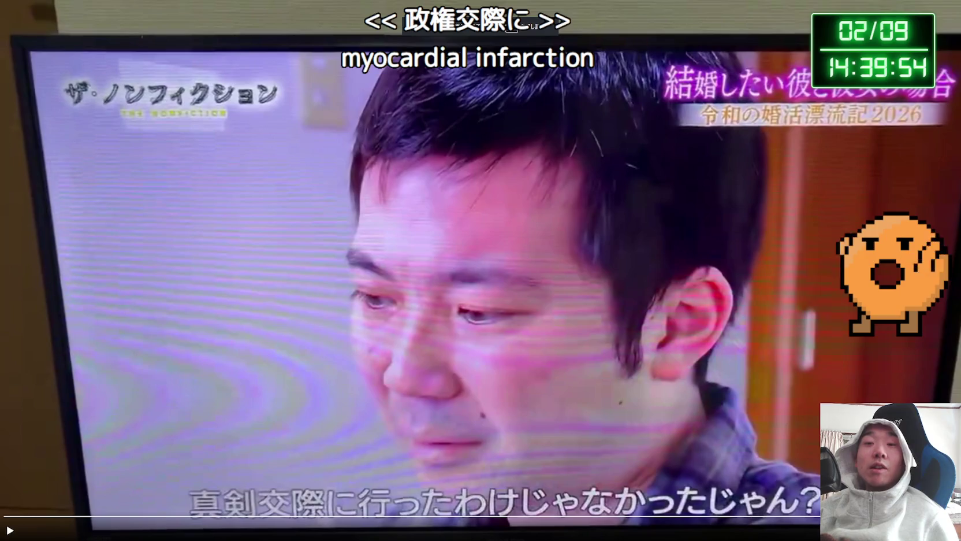
{"action": "key", "text": "Escape"}
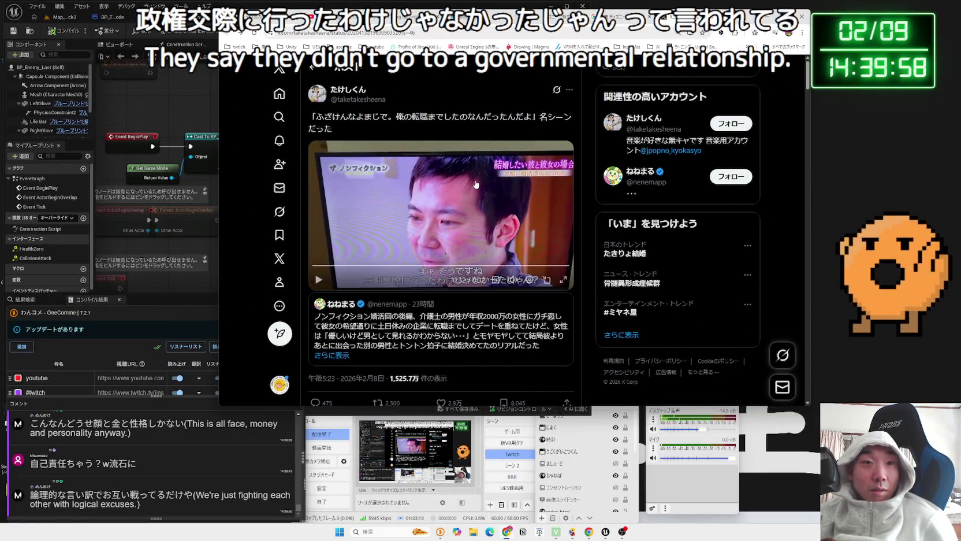
{"action": "left_click", "coordinate": [494, 243]}
{"action": "left_click", "coordinate": [537, 265]}
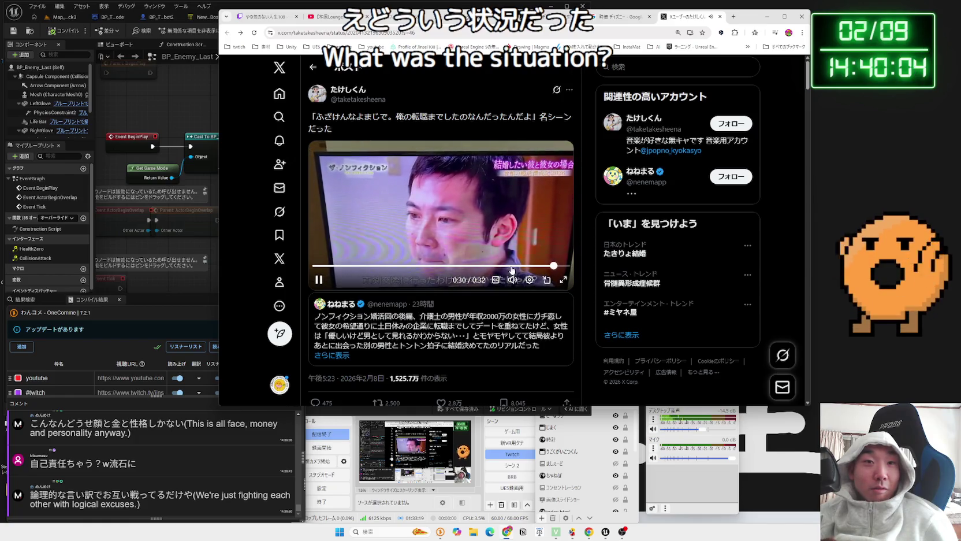
{"action": "left_click", "coordinate": [527, 265]}
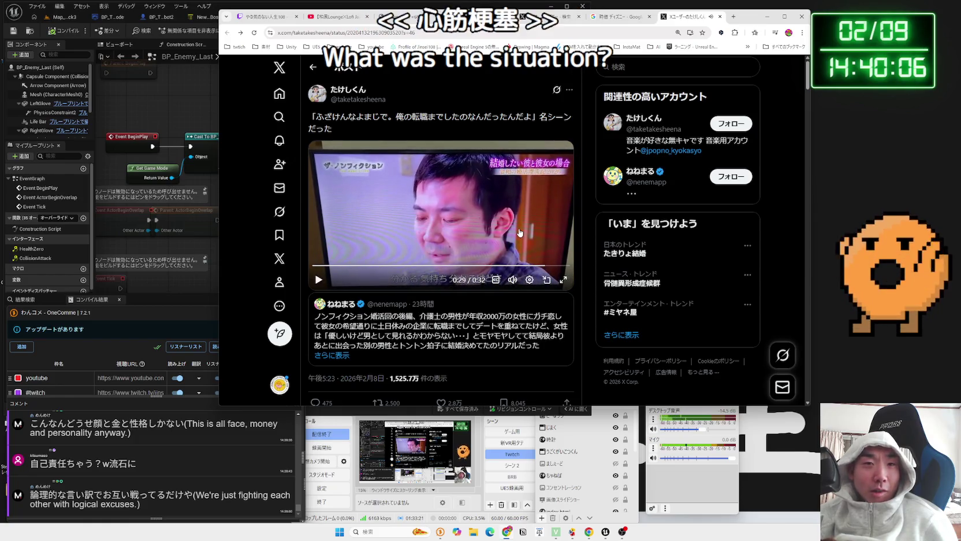
{"action": "scroll", "coordinate": [519, 232], "scroll_direction": "down", "scroll_amount": 3}
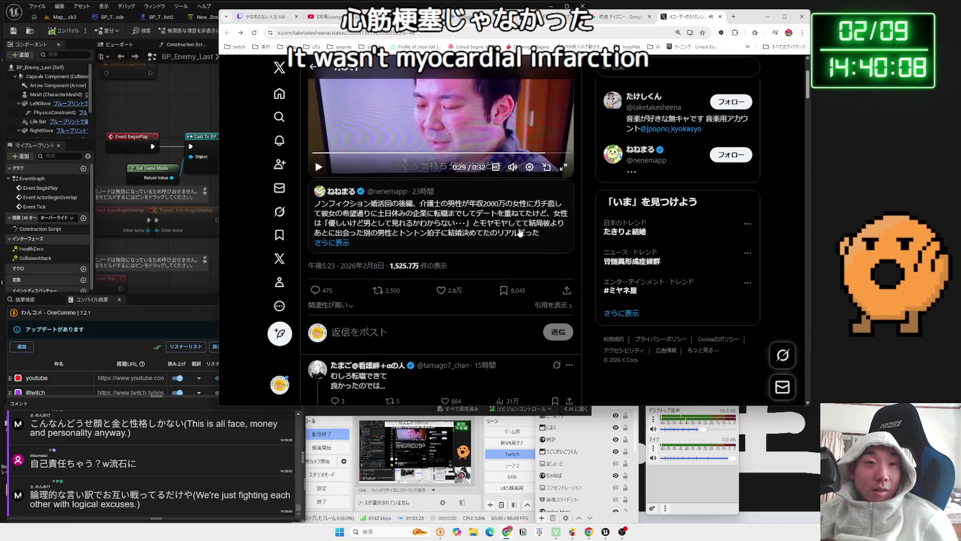
Highlight a phrase in the quoted post, then glance at the comment reader and return to the browser
{"action": "scroll", "coordinate": [519, 233], "scroll_direction": "up", "scroll_amount": 3}
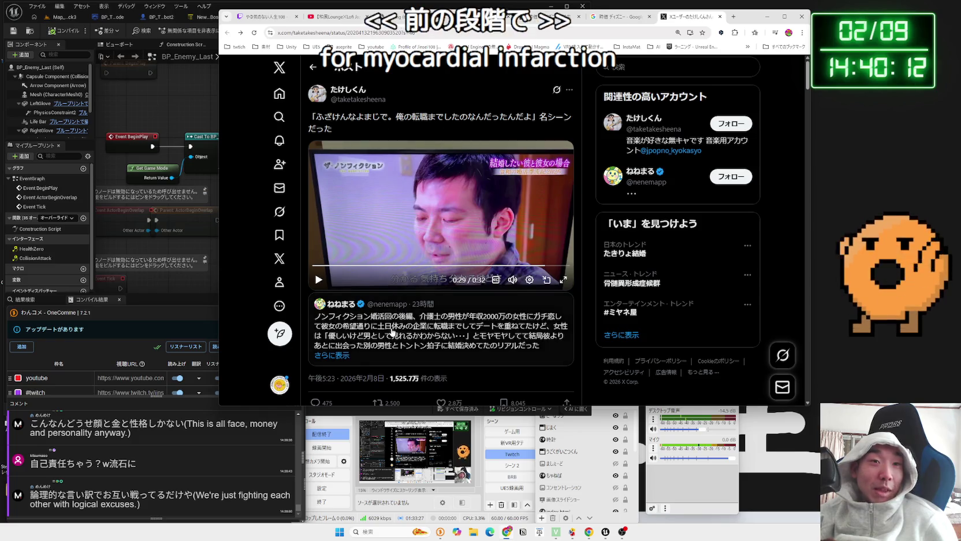
{"action": "left_click_drag", "start_coordinate": [379, 326], "coordinate": [549, 331]}
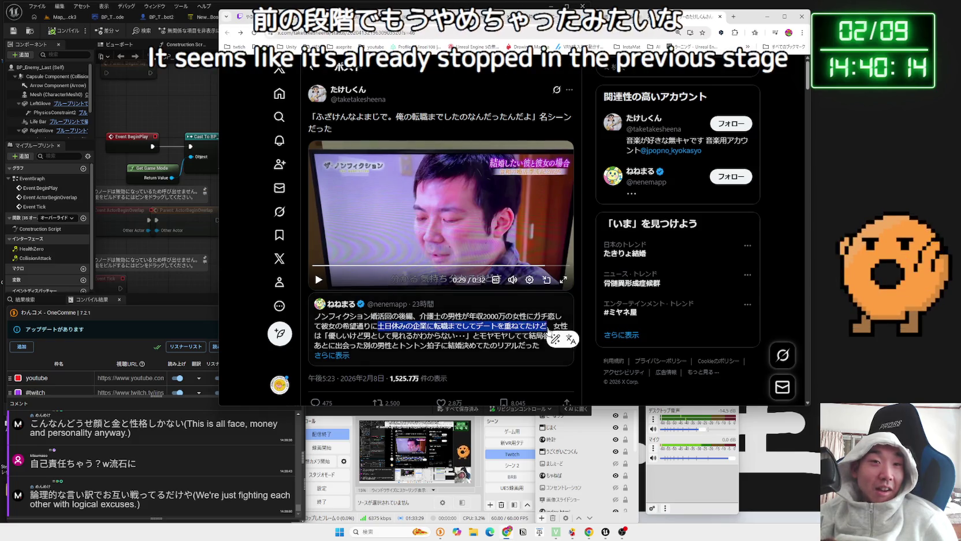
{"action": "left_click", "coordinate": [347, 323]}
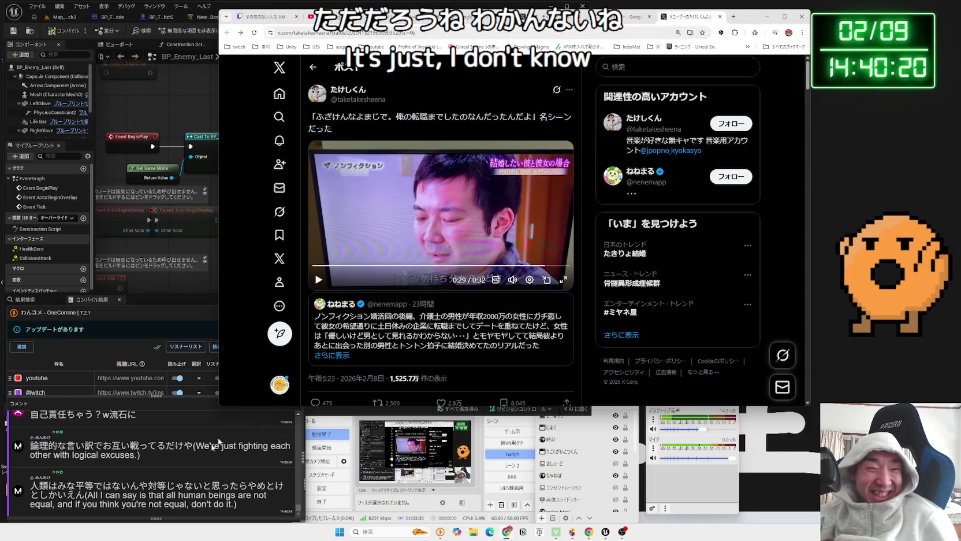
{"action": "left_click", "coordinate": [133, 460]}
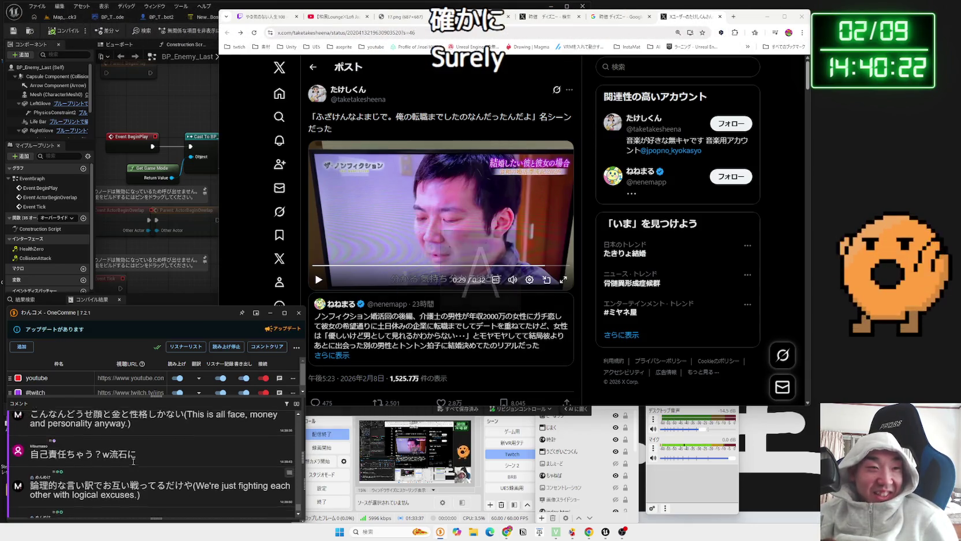
{"action": "scroll", "coordinate": [160, 460], "scroll_direction": "down", "scroll_amount": 5}
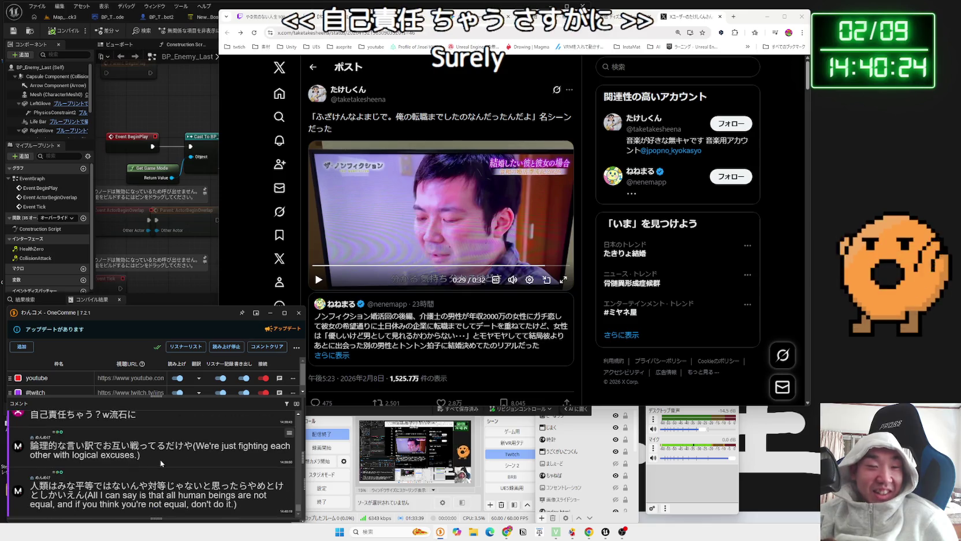
{"action": "left_click", "coordinate": [585, 255]}
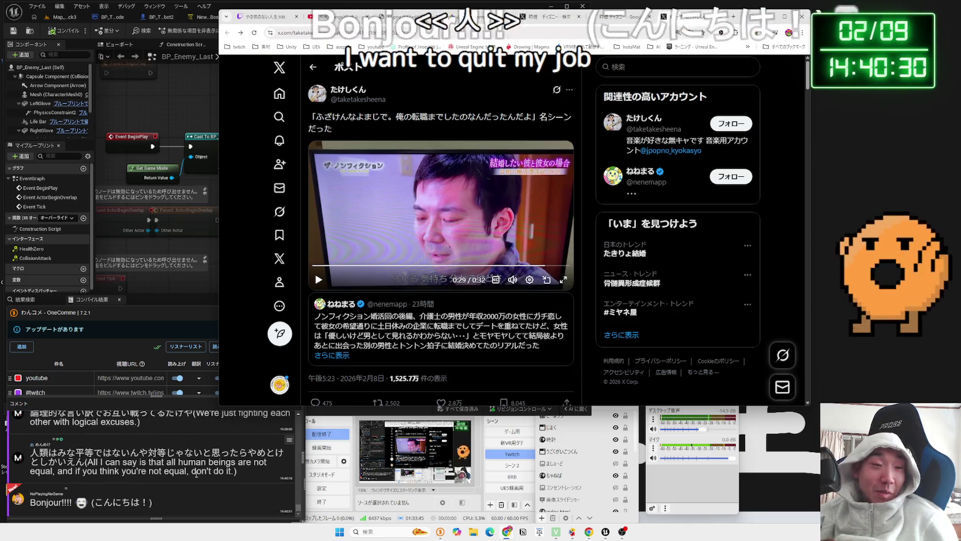
In the comment reader, select the English translation of a viewer comment
{"action": "left_click", "coordinate": [164, 507]}
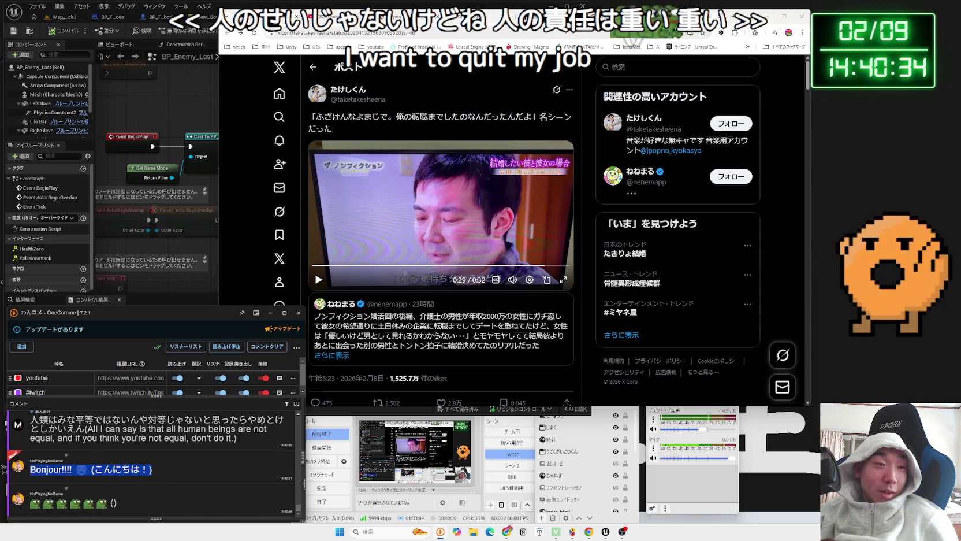
{"action": "scroll", "coordinate": [42, 471], "scroll_direction": "up", "scroll_amount": 1}
{"action": "scroll", "coordinate": [42, 471], "scroll_direction": "up", "scroll_amount": 1}
{"action": "mouse_move", "coordinate": [75, 456]}
{"action": "left_mouse_down"}
{"action": "mouse_move", "coordinate": [250, 481]}
{"action": "mouse_move", "coordinate": [195, 474]}
{"action": "left_mouse_up"}
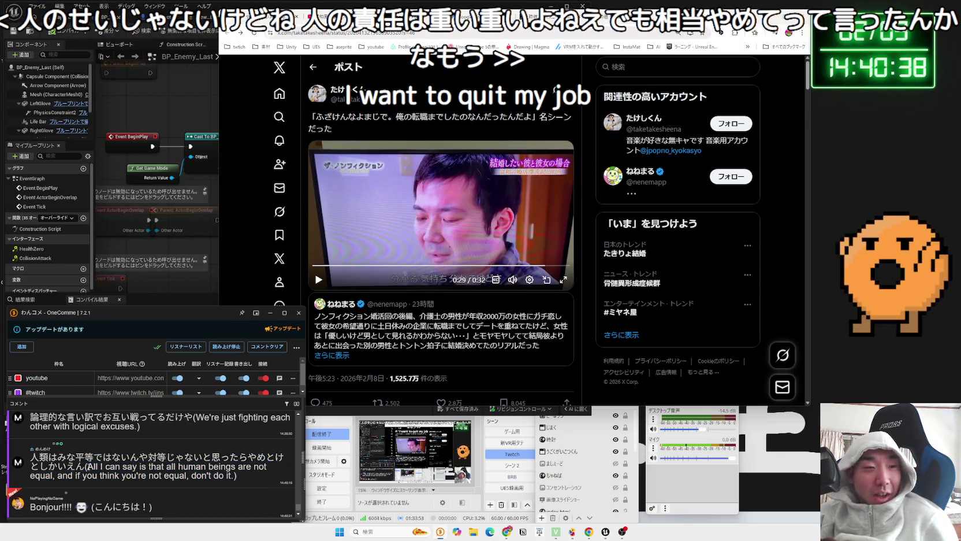
{"action": "left_click", "coordinate": [188, 469]}
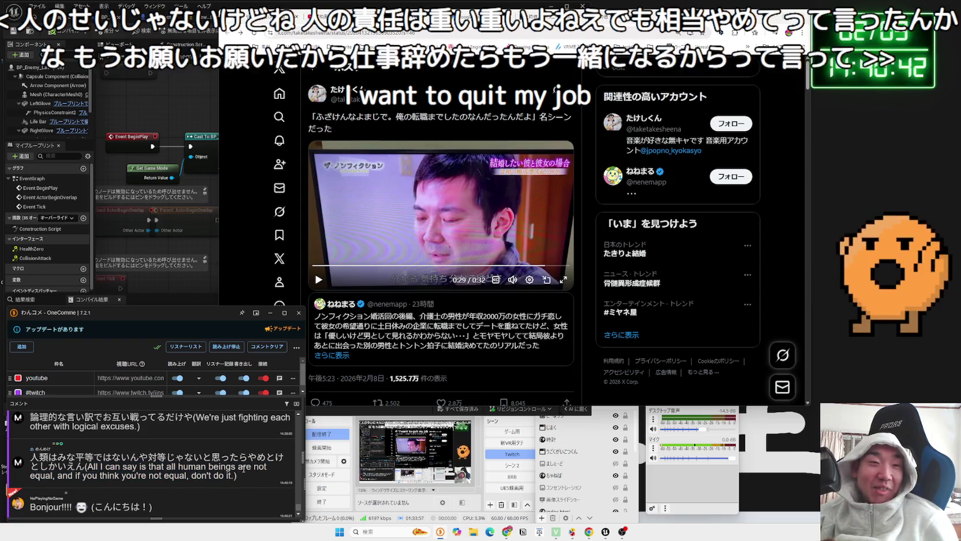
{"action": "left_click_drag", "start_coordinate": [237, 476], "coordinate": [114, 465]}
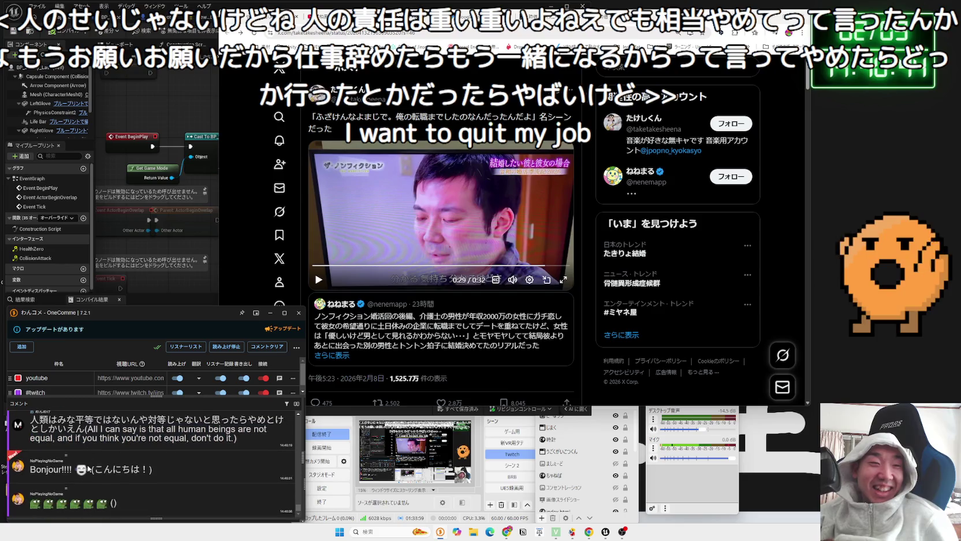
Scroll the post's replies, close the X post tab, and nudge the browser window right
{"action": "left_click", "coordinate": [397, 252]}
{"action": "scroll", "coordinate": [455, 288], "scroll_direction": "down", "scroll_amount": 3}
{"action": "scroll", "coordinate": [487, 216], "scroll_direction": "down", "scroll_amount": 5}
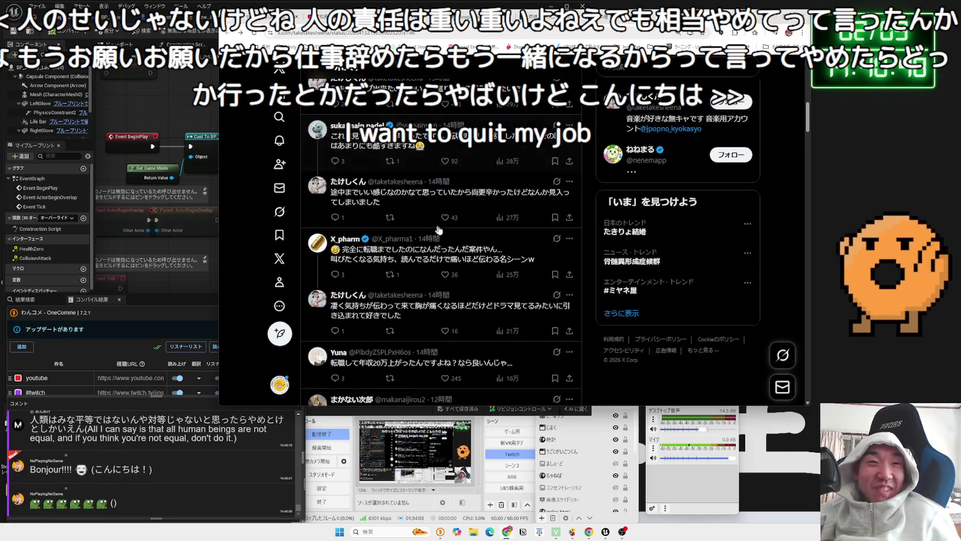
{"action": "scroll", "coordinate": [582, 249], "scroll_direction": "up", "scroll_amount": 10}
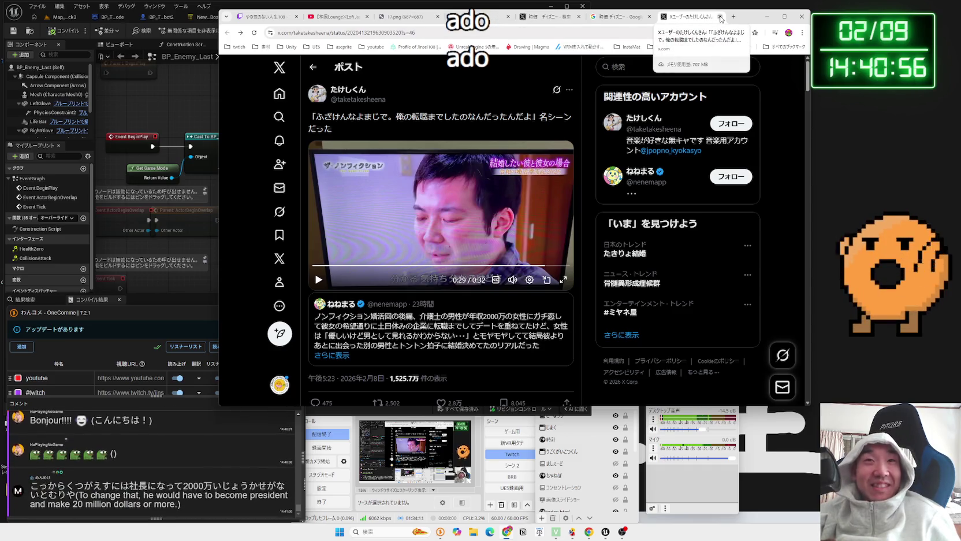
{"action": "left_click", "coordinate": [720, 19]}
{"action": "left_click_drag", "start_coordinate": [720, 19], "coordinate": [794, 19]}
{"action": "left_click_drag", "start_coordinate": [640, 16], "coordinate": [640, 16]}
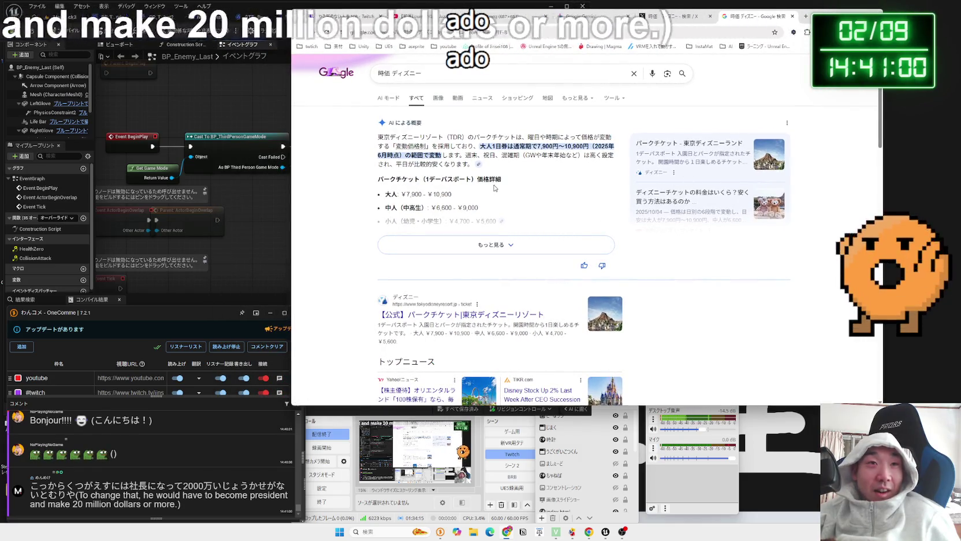
Return to the Google 時価 ディズニー results and highlight AI overview lines, including the 中人 price
{"action": "key", "text": "ctrl+2"}
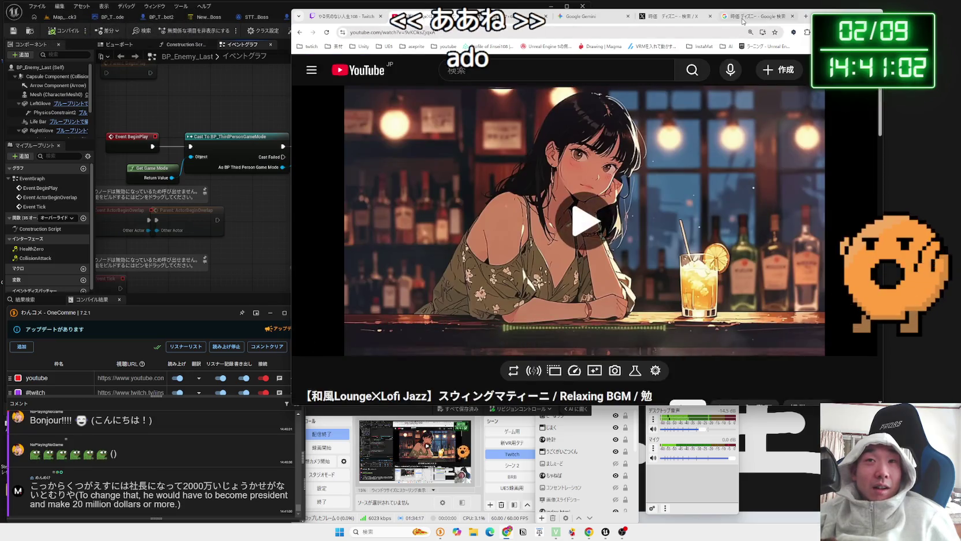
{"action": "left_click", "coordinate": [742, 21]}
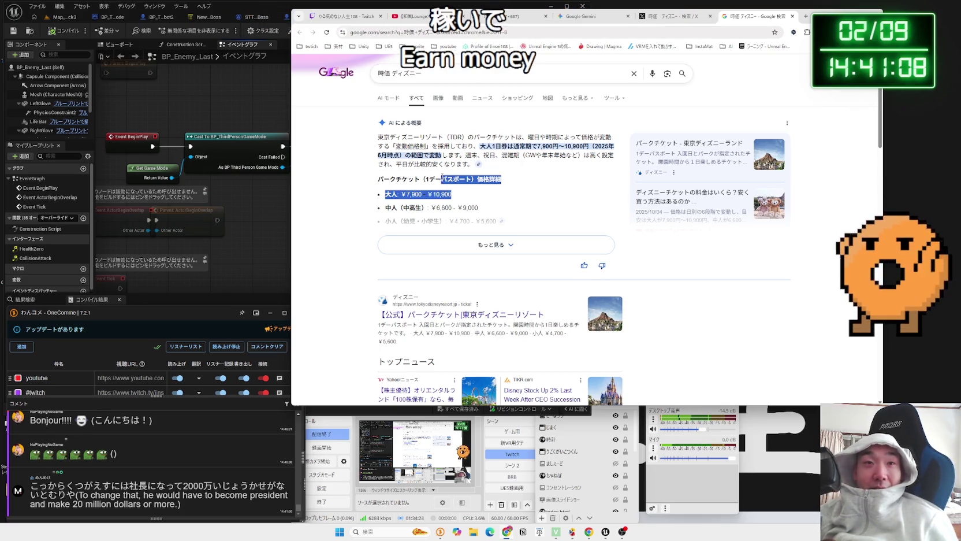
{"action": "left_click", "coordinate": [500, 167]}
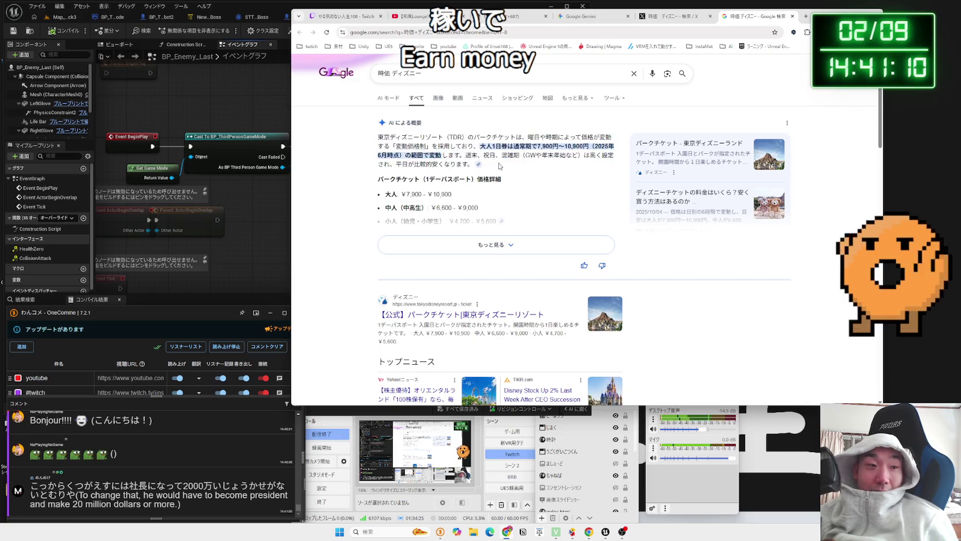
{"action": "left_click", "coordinate": [374, 135]}
{"action": "left_click_drag", "start_coordinate": [558, 203], "coordinate": [540, 195]}
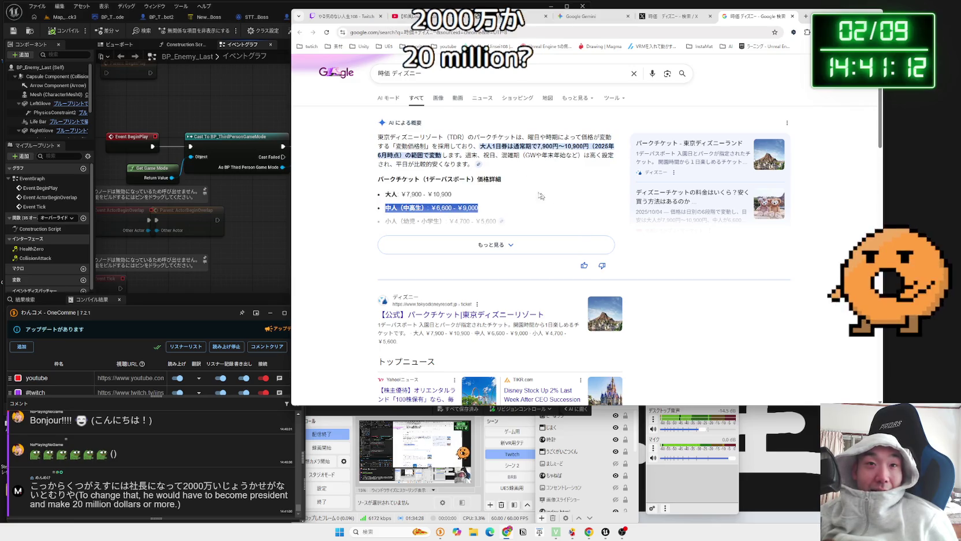
{"action": "left_click", "coordinate": [482, 164]}
{"action": "left_click", "coordinate": [444, 143]}
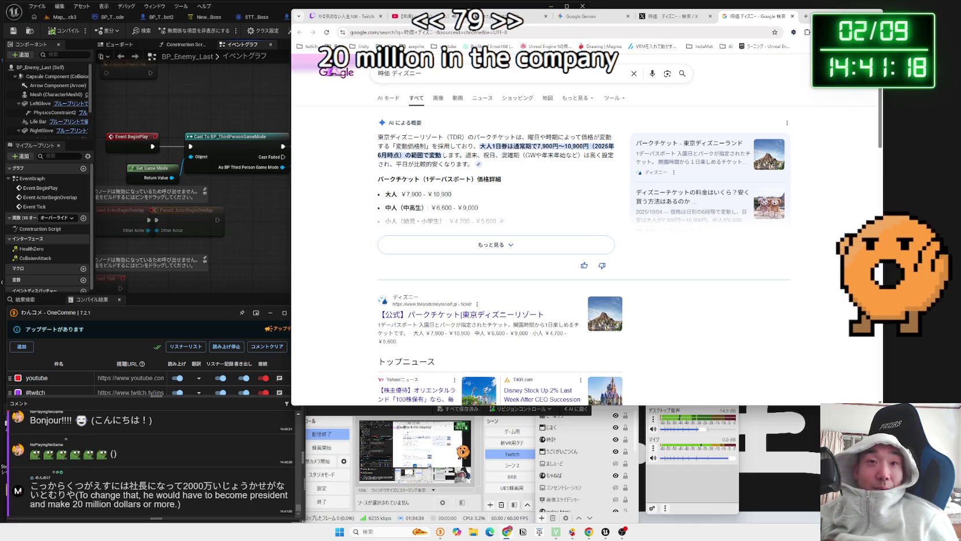
{"action": "left_click_drag", "start_coordinate": [475, 164], "coordinate": [390, 137]}
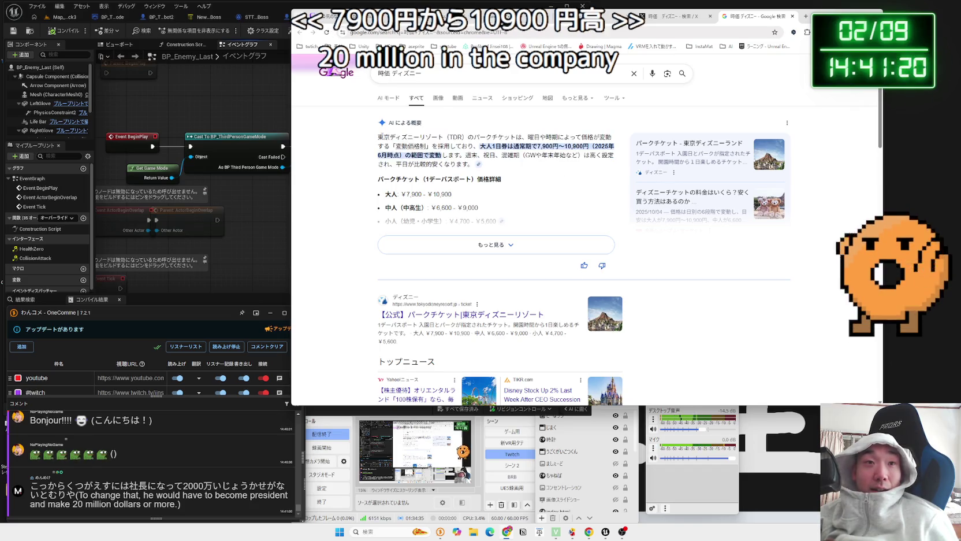
{"action": "left_click", "coordinate": [552, 183]}
Scroll through the Google results, then switch to the X search for 時価 ディズニー
{"action": "scroll", "coordinate": [553, 184], "scroll_direction": "down", "scroll_amount": 3}
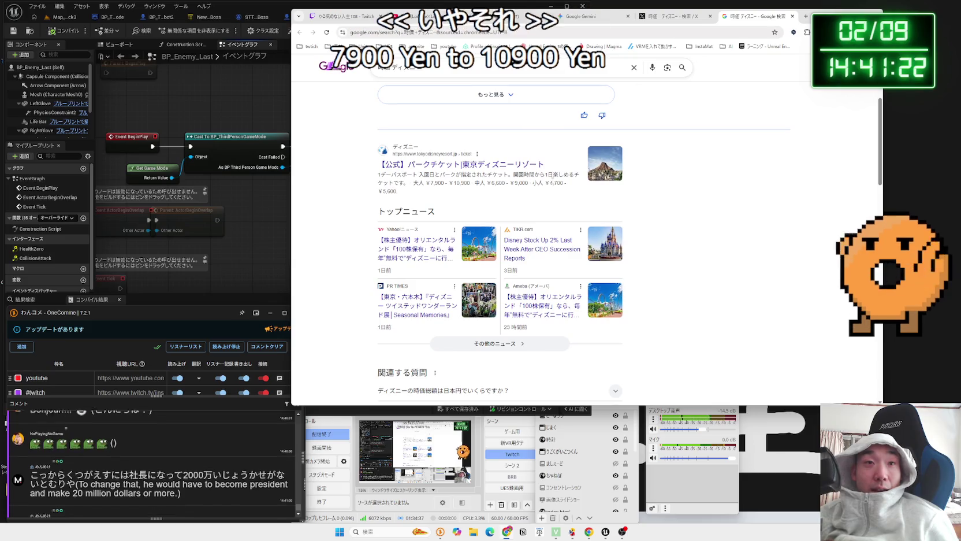
{"action": "scroll", "coordinate": [552, 182], "scroll_direction": "down", "scroll_amount": 2}
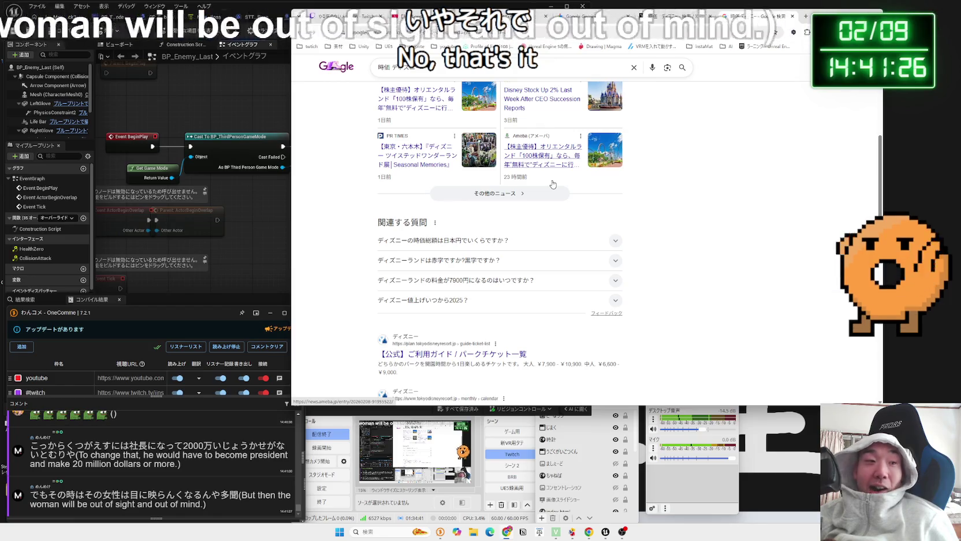
{"action": "scroll", "coordinate": [552, 184], "scroll_direction": "down", "scroll_amount": 10}
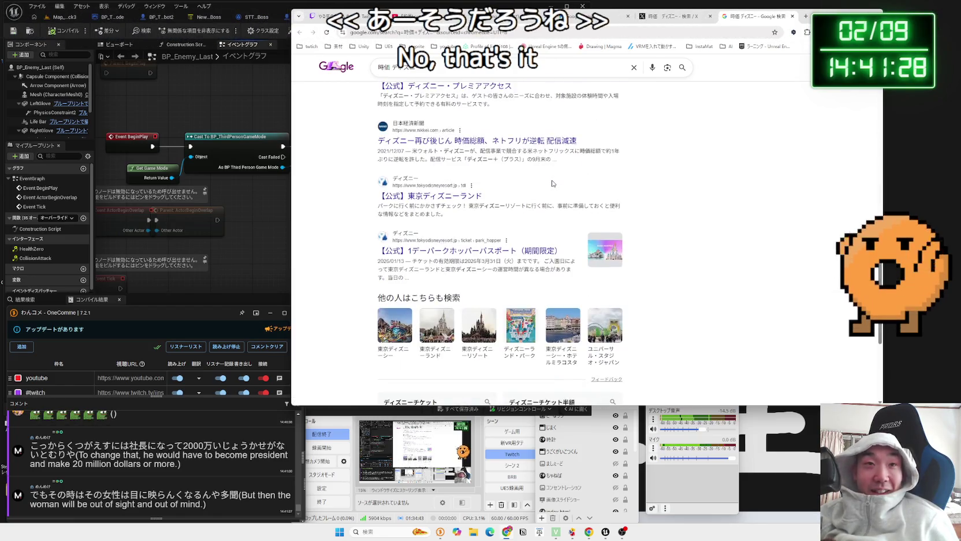
{"action": "scroll", "coordinate": [552, 182], "scroll_direction": "up", "scroll_amount": 10}
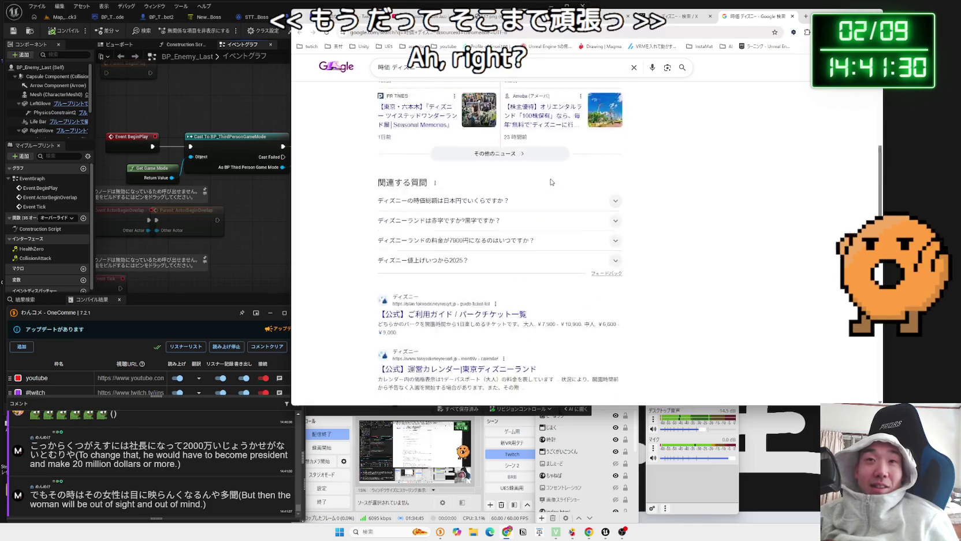
{"action": "left_click", "coordinate": [665, 19]}
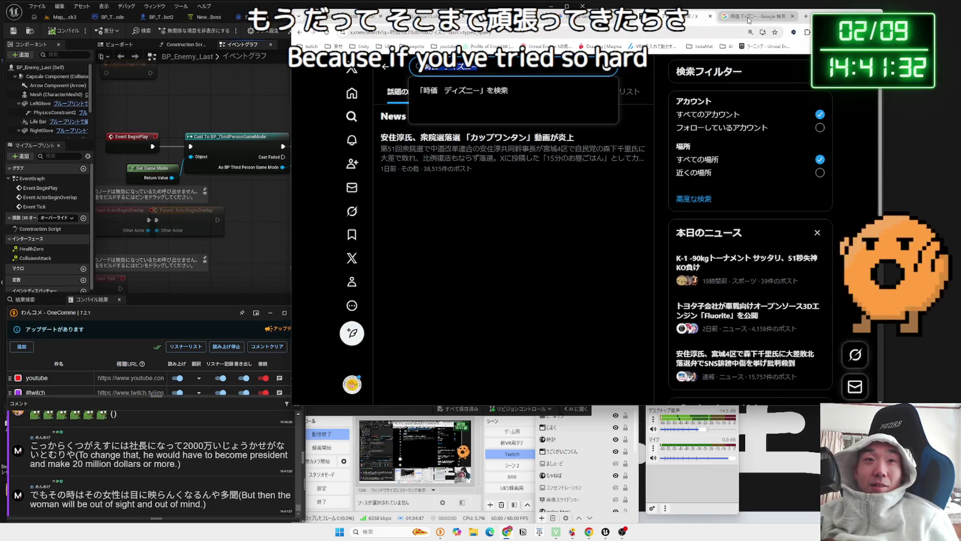
Scroll through the X Home feed, then switch to the Gemini chat UE5 VR開発：ノードと入力設定
{"action": "left_click", "coordinate": [346, 96]}
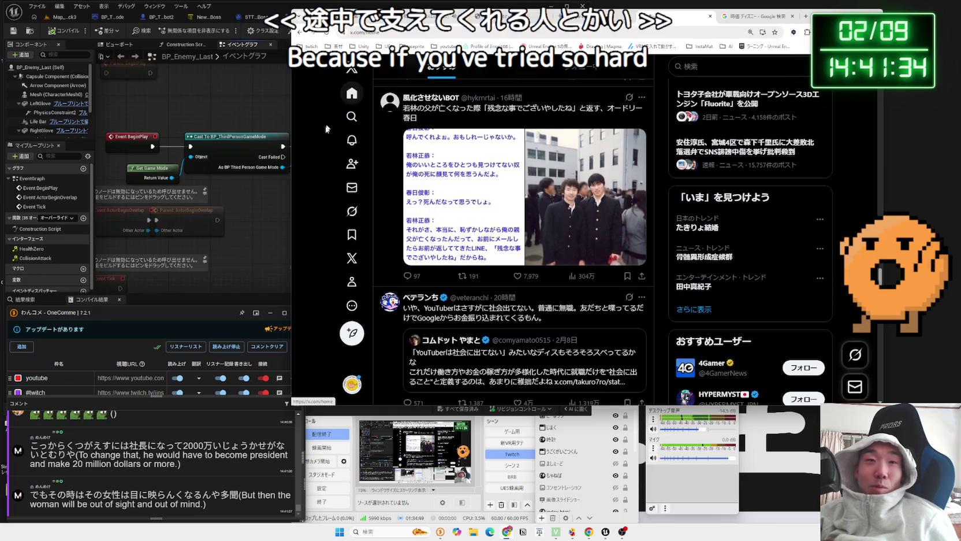
{"action": "scroll", "coordinate": [472, 161], "scroll_direction": "up", "scroll_amount": 5}
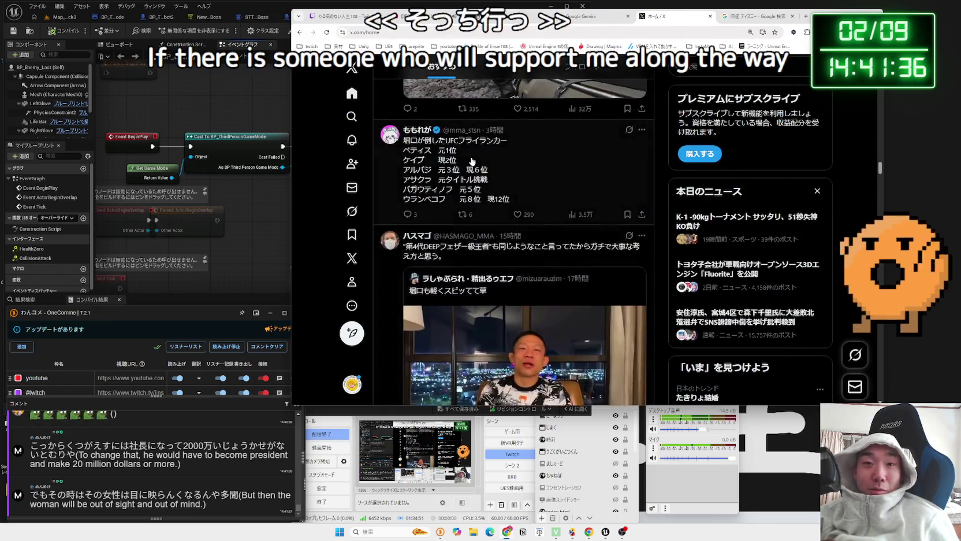
{"action": "scroll", "coordinate": [473, 161], "scroll_direction": "up", "scroll_amount": 3}
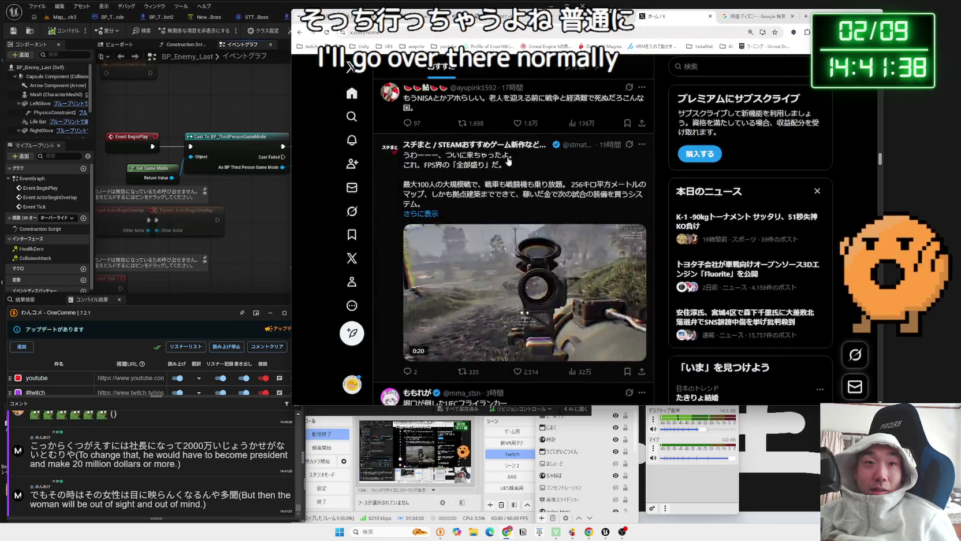
{"action": "scroll", "coordinate": [528, 176], "scroll_direction": "up", "scroll_amount": 10}
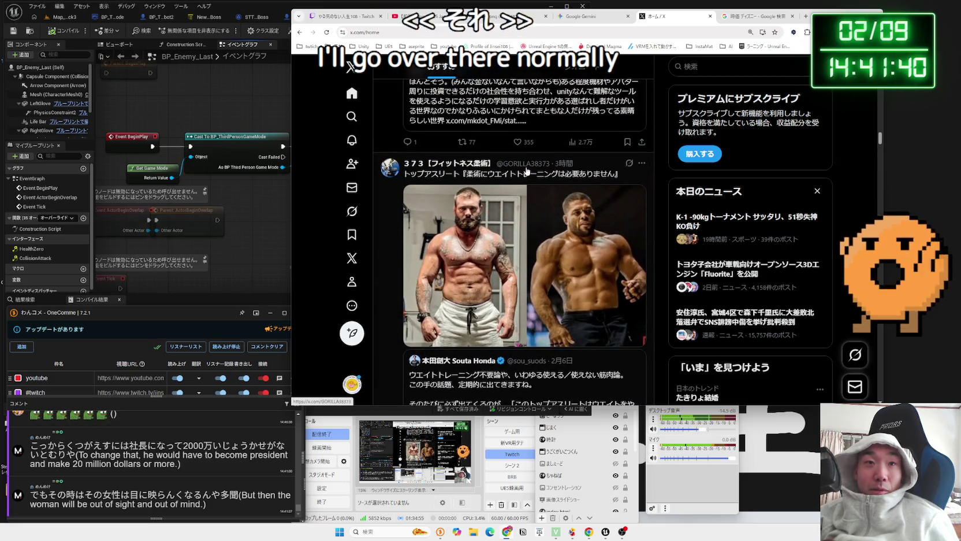
{"action": "scroll", "coordinate": [528, 154], "scroll_direction": "up", "scroll_amount": 10}
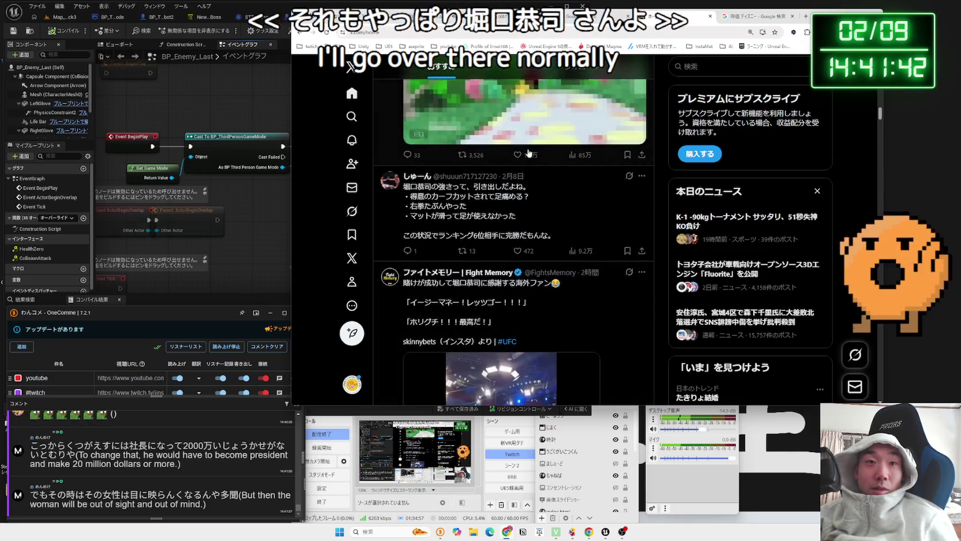
{"action": "scroll", "coordinate": [528, 153], "scroll_direction": "down", "scroll_amount": 3}
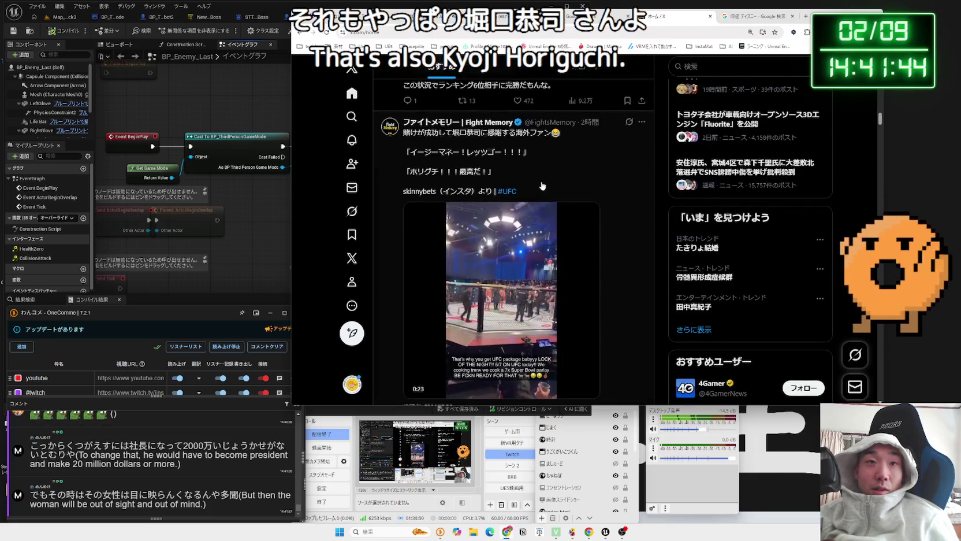
{"action": "scroll", "coordinate": [535, 182], "scroll_direction": "down", "scroll_amount": 2}
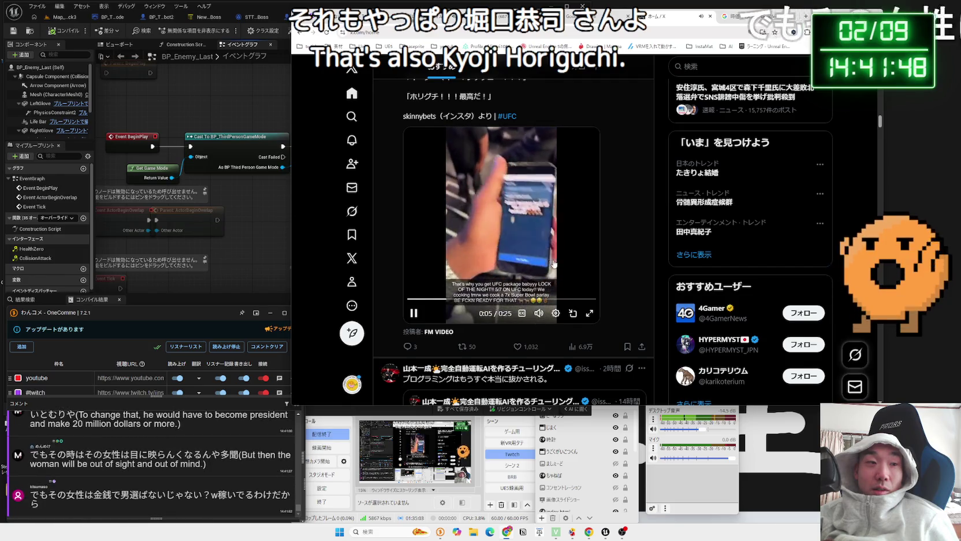
{"action": "scroll", "coordinate": [545, 261], "scroll_direction": "up", "scroll_amount": 1}
{"action": "scroll", "coordinate": [544, 261], "scroll_direction": "up", "scroll_amount": 2}
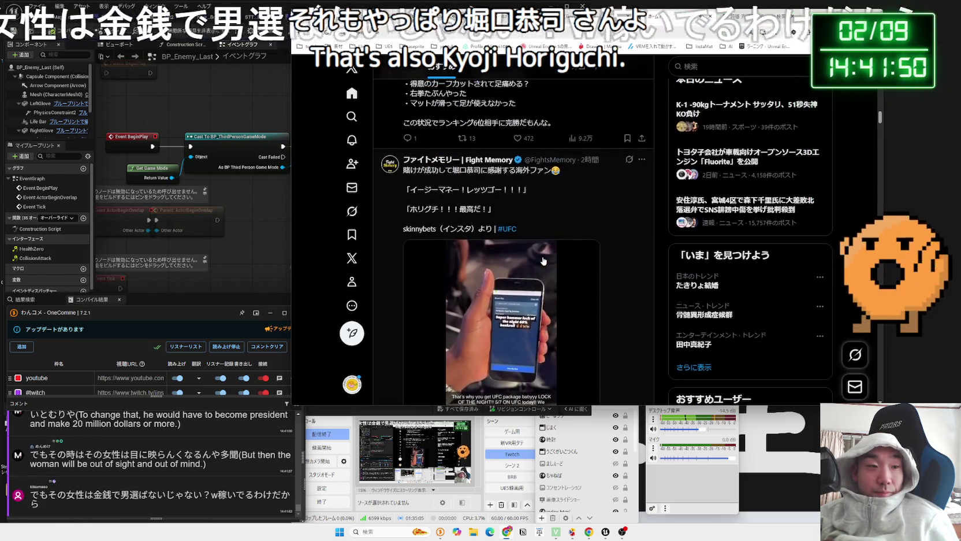
{"action": "scroll", "coordinate": [543, 261], "scroll_direction": "up", "scroll_amount": 10}
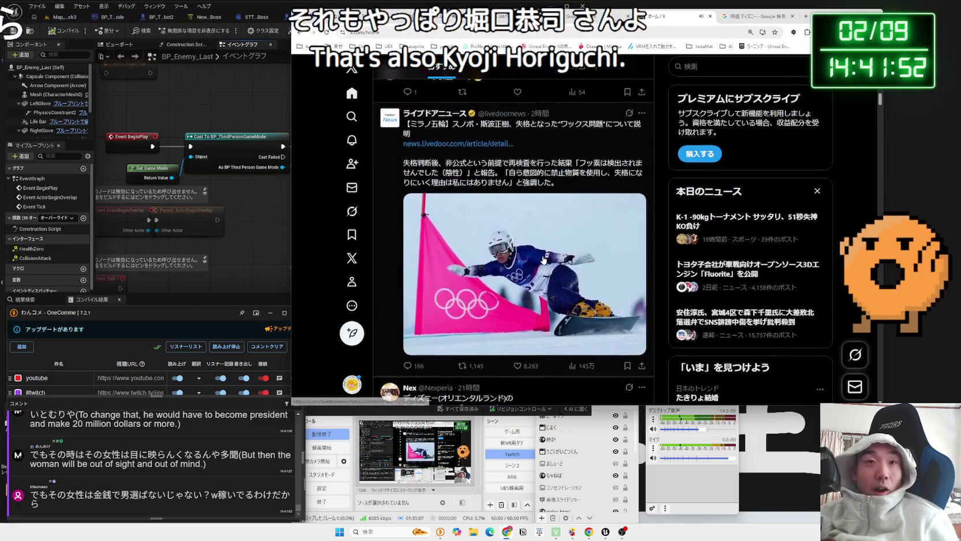
{"action": "scroll", "coordinate": [543, 261], "scroll_direction": "up", "scroll_amount": 10}
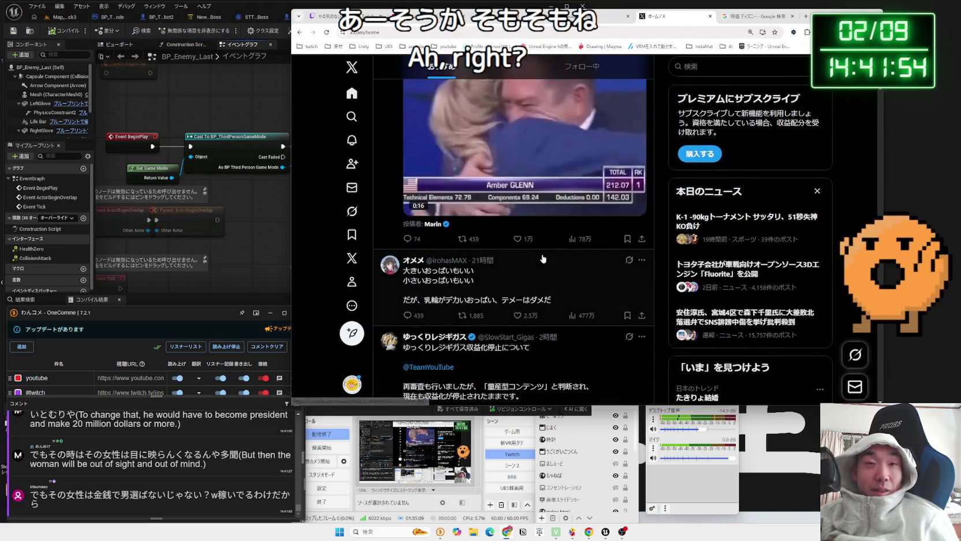
{"action": "scroll", "coordinate": [543, 257], "scroll_direction": "up", "scroll_amount": 10}
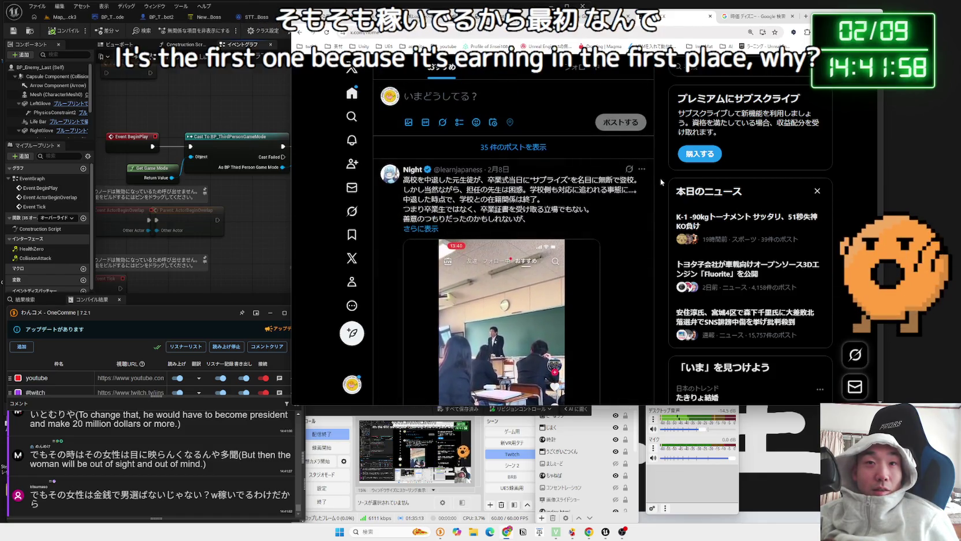
{"action": "scroll", "coordinate": [665, 153], "scroll_direction": "down", "scroll_amount": 2}
{"action": "scroll", "coordinate": [664, 151], "scroll_direction": "down", "scroll_amount": 2}
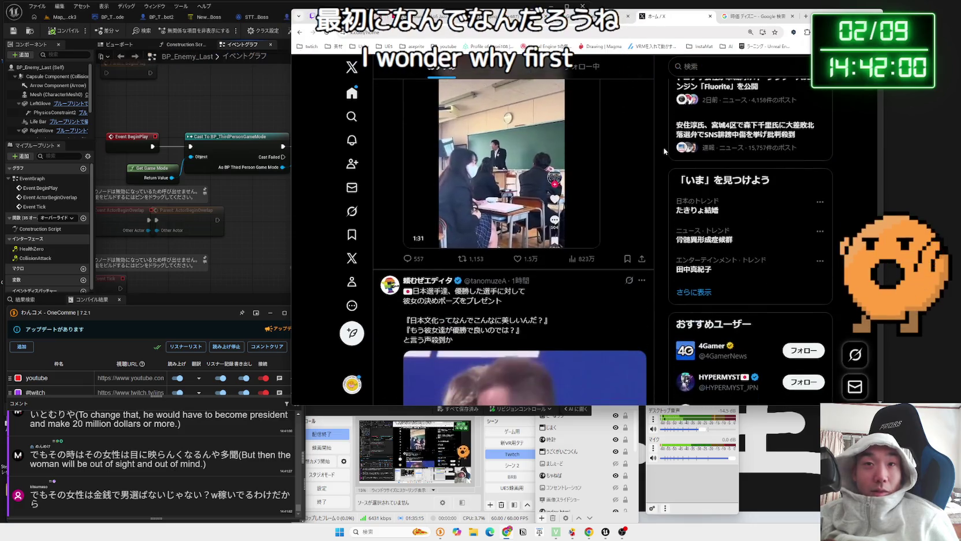
{"action": "scroll", "coordinate": [664, 153], "scroll_direction": "down", "scroll_amount": 5}
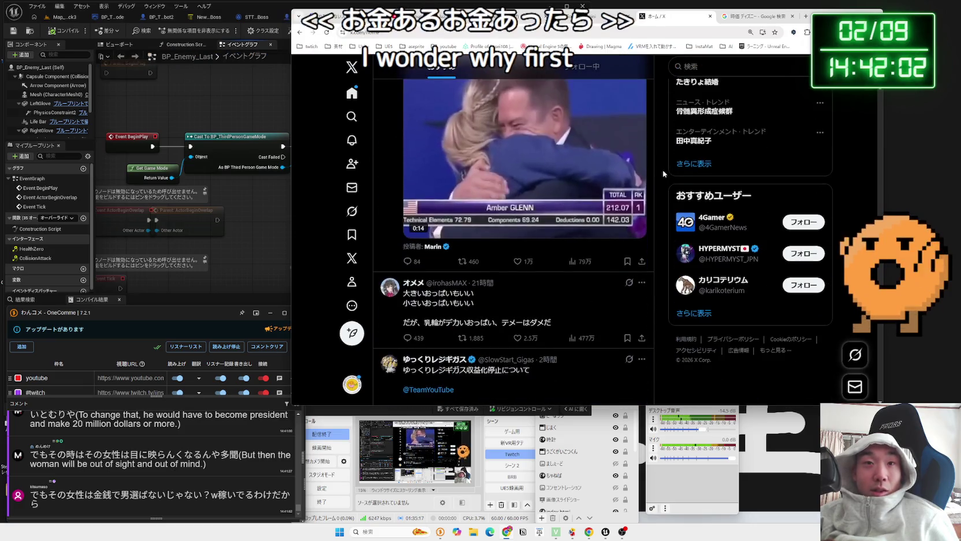
{"action": "scroll", "coordinate": [665, 170], "scroll_direction": "up", "scroll_amount": 8}
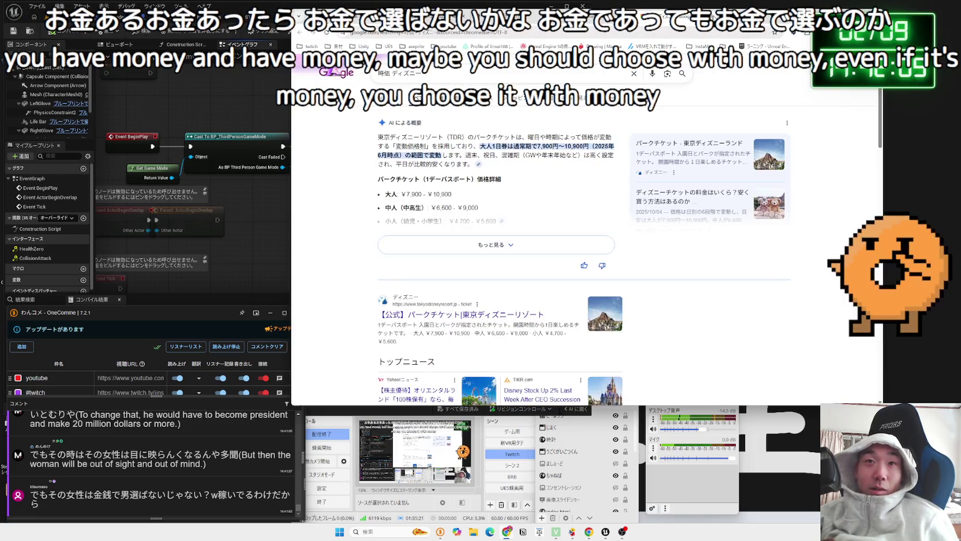
{"action": "left_click", "coordinate": [641, 18]}
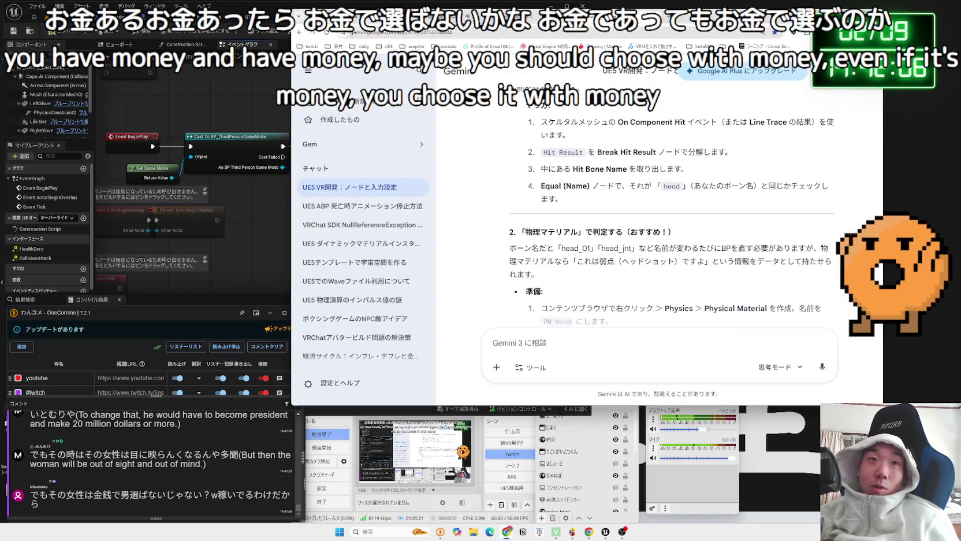
Widen Unreal Engine by moving the browser right, frame the BeginPlay chain, and return to Map_Black3
{"action": "left_click_drag", "start_coordinate": [643, 27], "coordinate": [711, 27]}
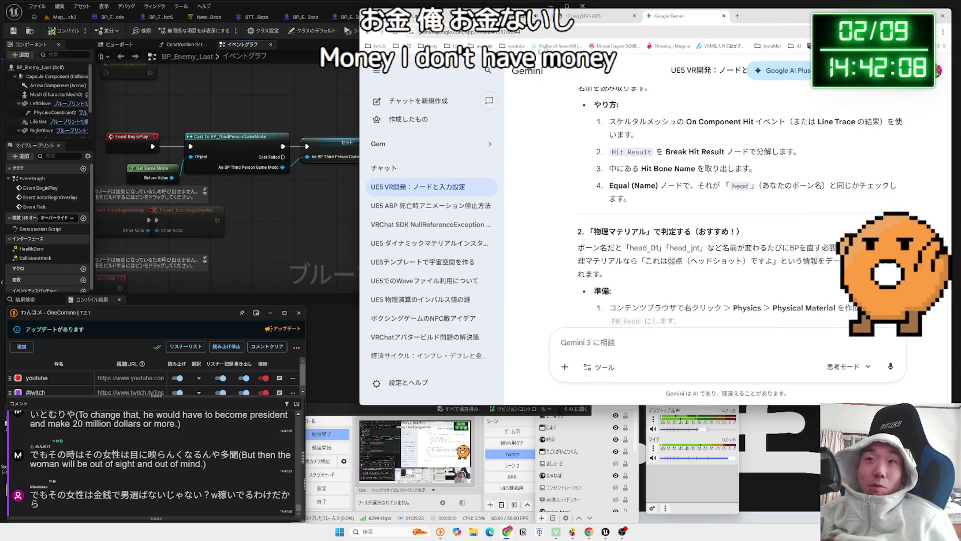
{"action": "left_click_drag", "start_coordinate": [359, 70], "coordinate": [592, 69]}
{"action": "scroll", "coordinate": [340, 117], "scroll_direction": "down", "scroll_amount": 2}
{"action": "left_click_drag", "start_coordinate": [340, 117], "coordinate": [335, 109]}
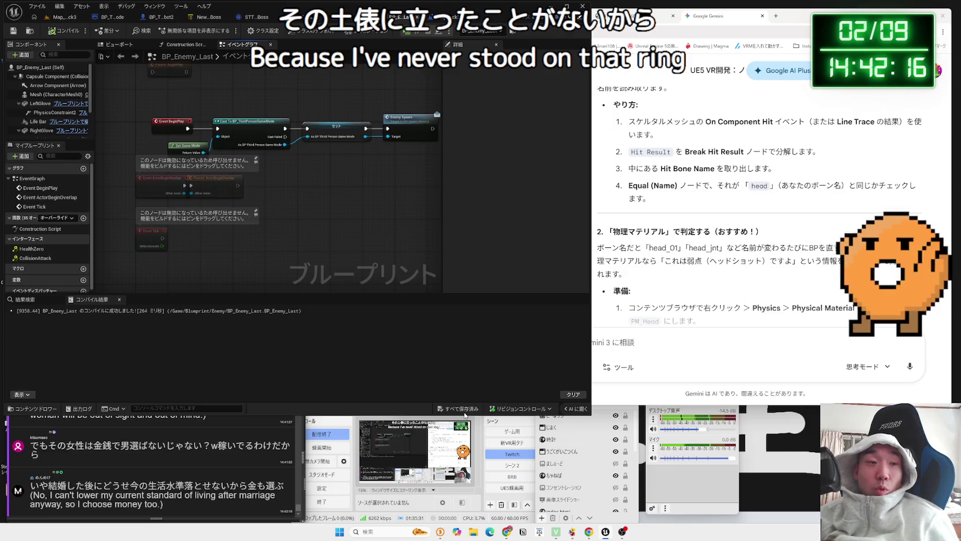
{"action": "left_click_drag", "start_coordinate": [377, 221], "coordinate": [362, 189]}
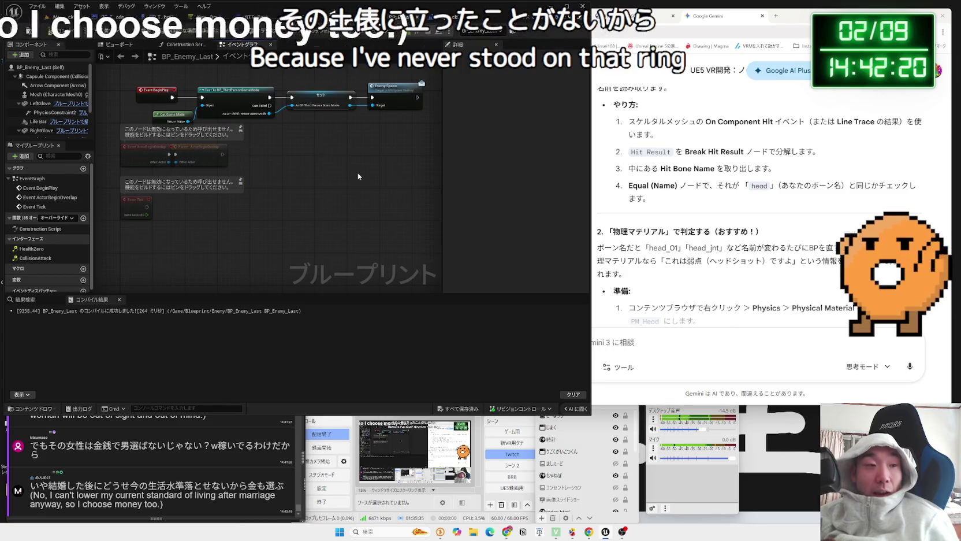
{"action": "left_click", "coordinate": [64, 17]}
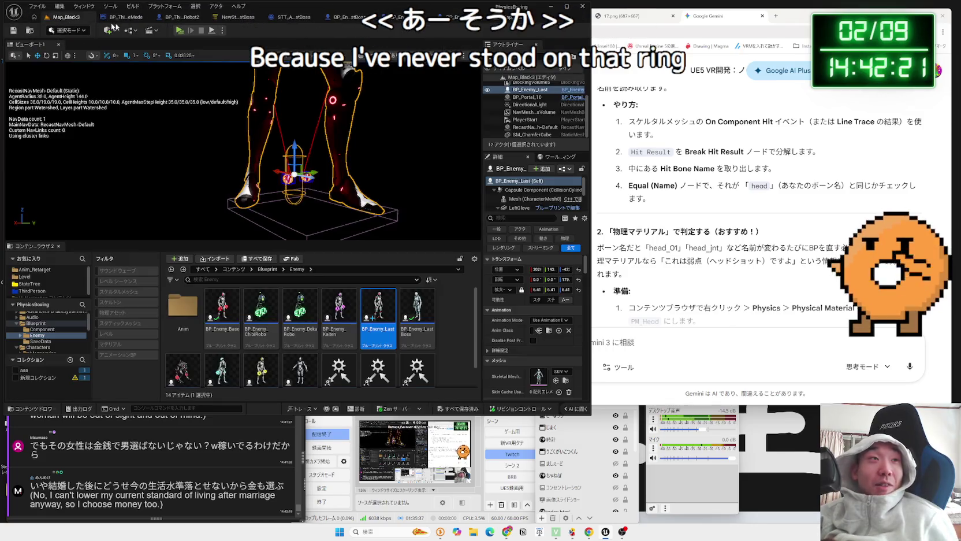
Move BP_Enemy_Last along Y to -60 between play tests of the level
{"action": "left_click", "coordinate": [178, 32]}
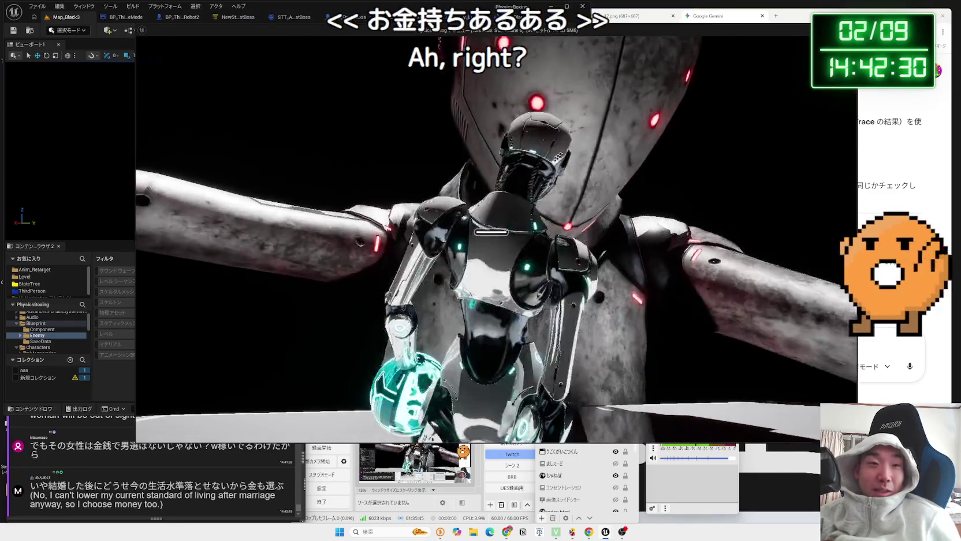
{"action": "key", "text": "Escape"}
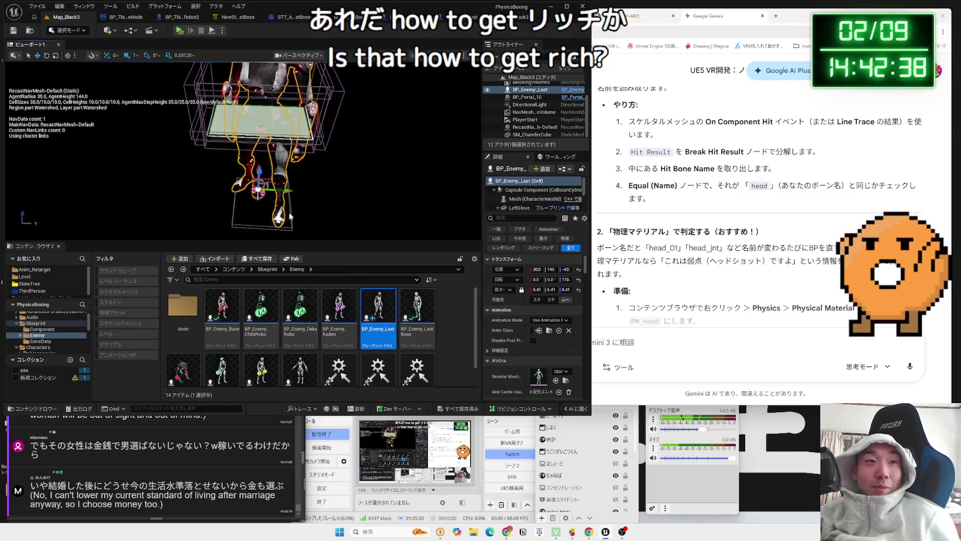
{"action": "left_click", "coordinate": [291, 215]}
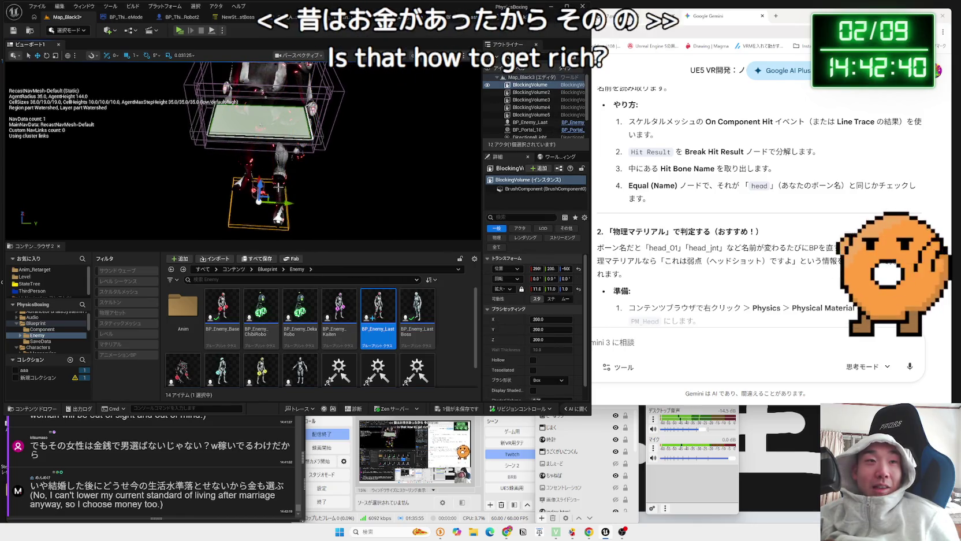
{"action": "left_click", "coordinate": [278, 189]}
{"action": "left_click_drag", "start_coordinate": [283, 190], "coordinate": [300, 190]}
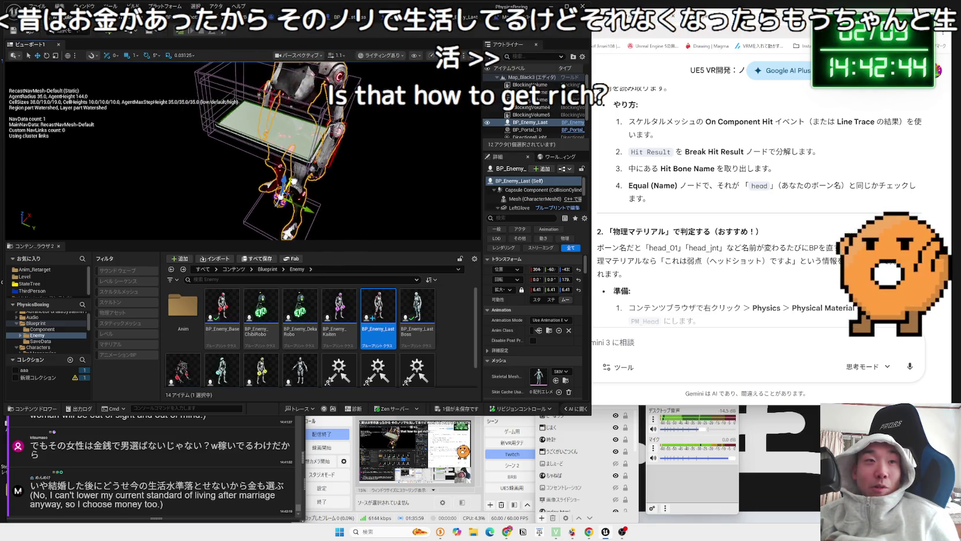
{"action": "left_click", "coordinate": [182, 32]}
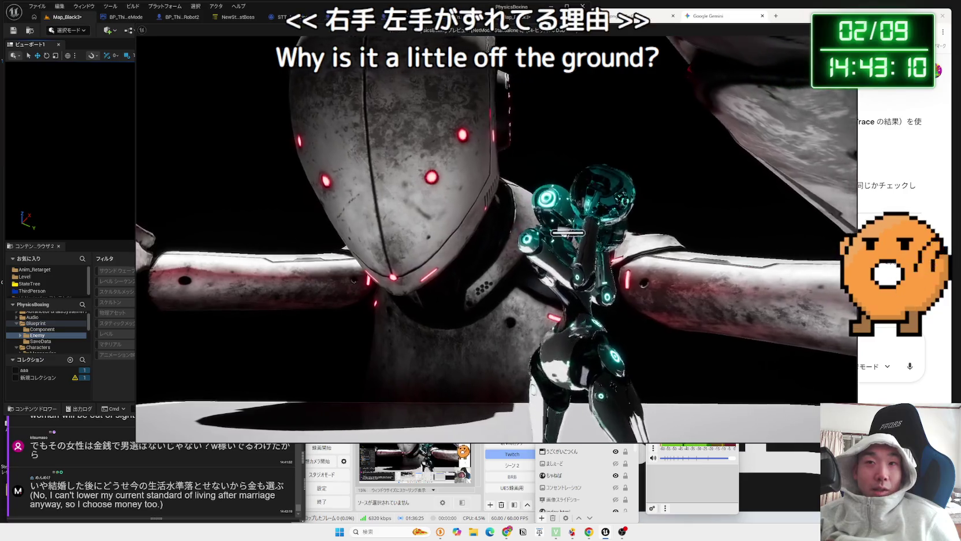
Frame BP_Enemy_Last in the viewport and play-test the level again
{"action": "key", "text": "Escape"}
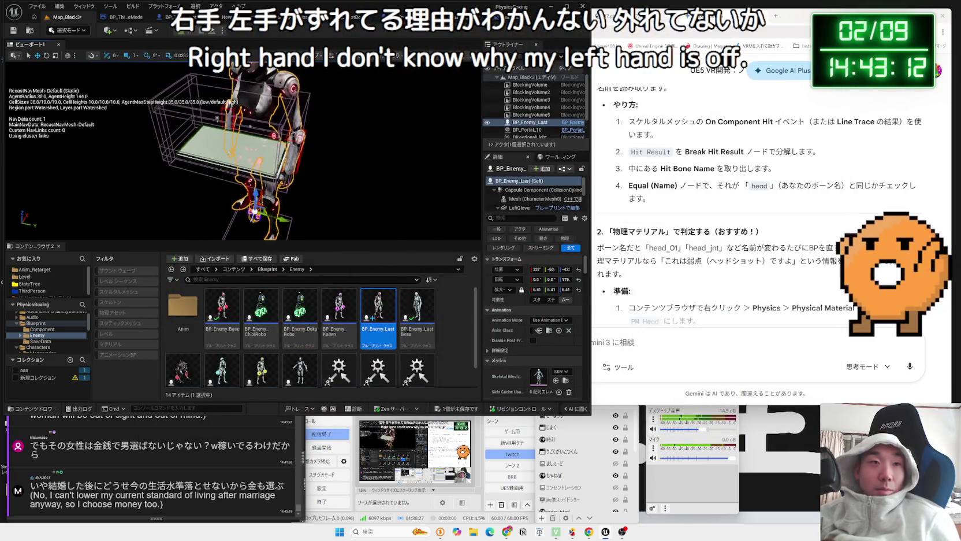
{"action": "key", "text": "f"}
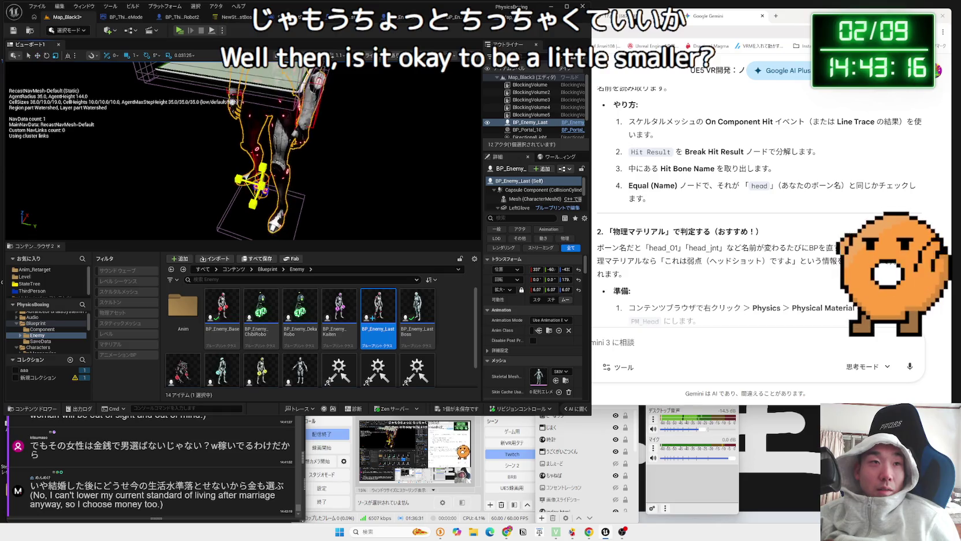
{"action": "left_click", "coordinate": [180, 31]}
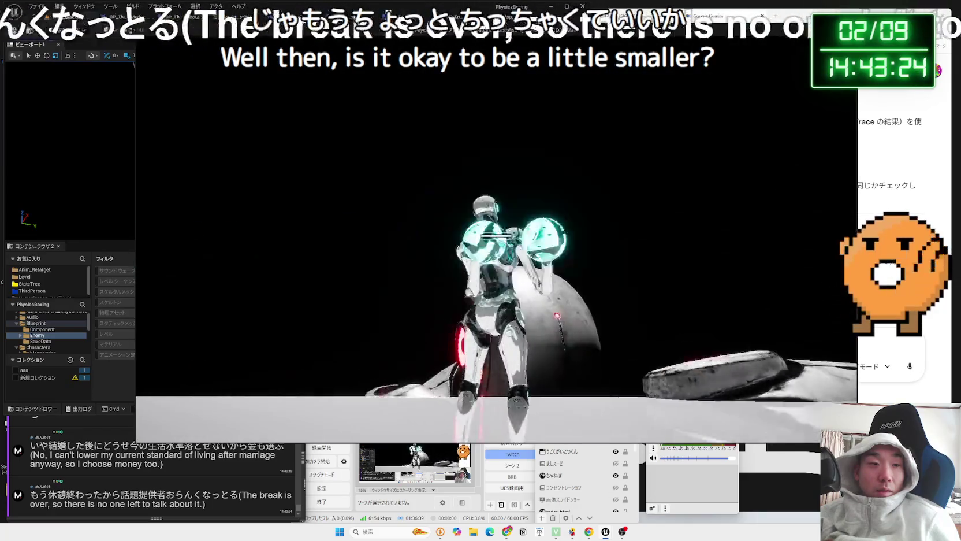
Set BP_Enemy_Last's scale to 6.00 on all axes, save the level, and play-test it
{"action": "key", "text": "Escape"}
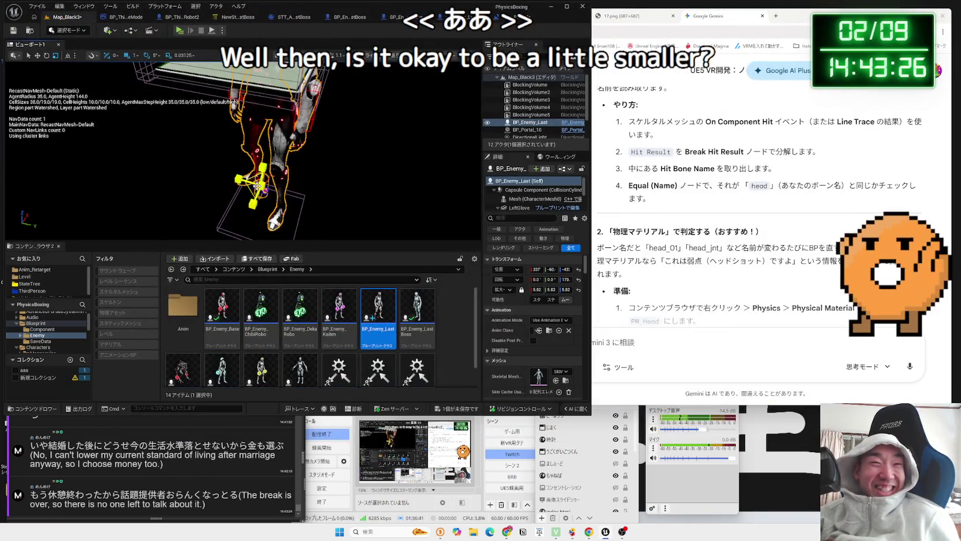
{"action": "left_click_drag", "start_coordinate": [261, 186], "coordinate": [268, 200]}
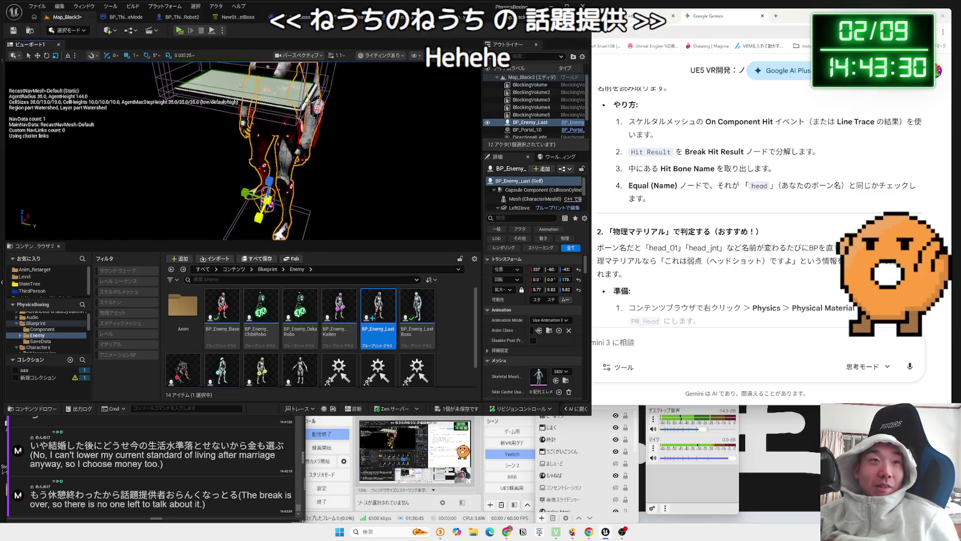
{"action": "left_click_drag", "start_coordinate": [265, 199], "coordinate": [267, 201]}
{"action": "key", "text": "ctrl+z"}
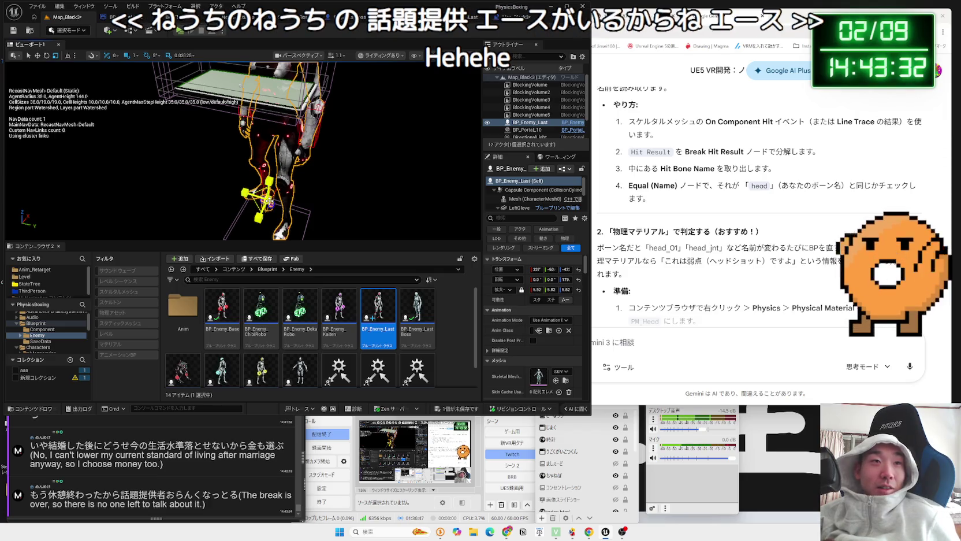
{"action": "key", "text": "ctrl+z"}
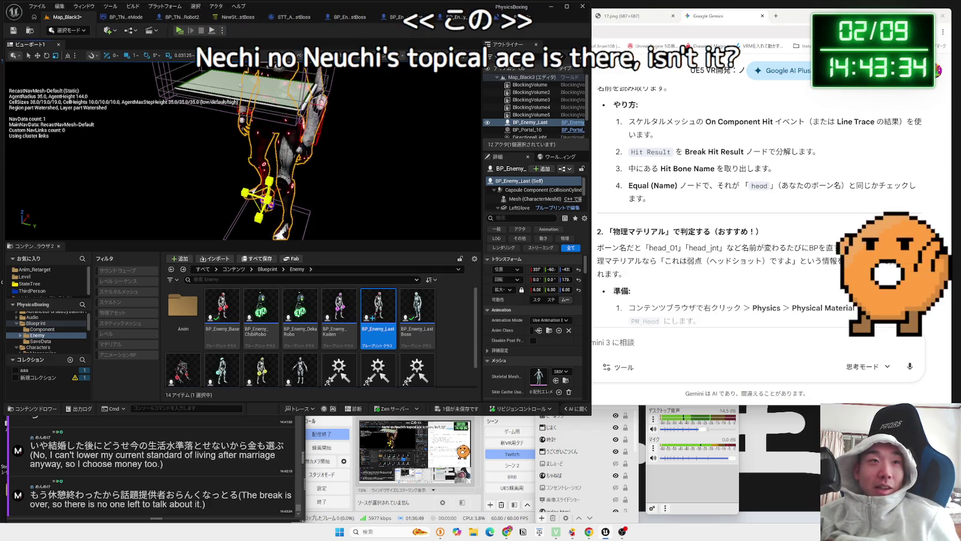
{"action": "key", "text": "ctrl+s"}
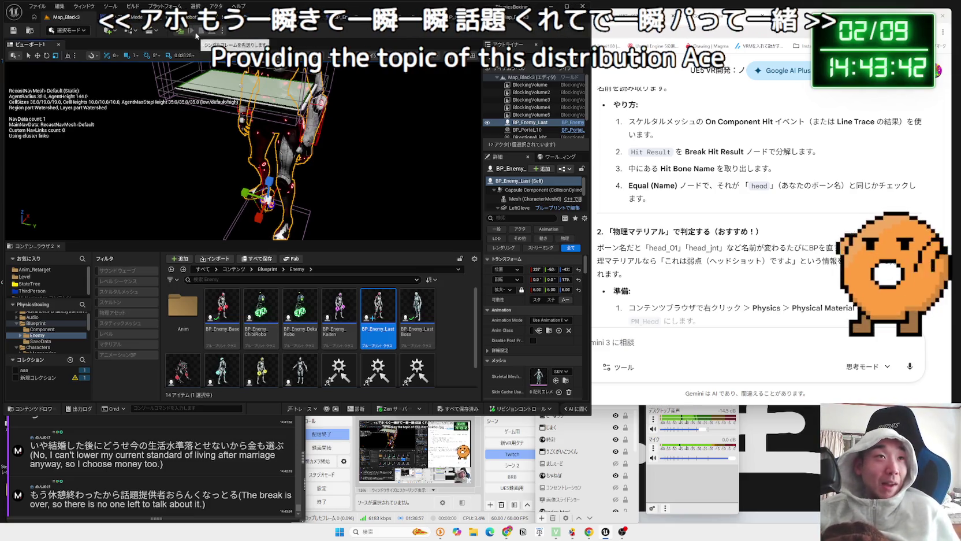
{"action": "left_click", "coordinate": [180, 30]}
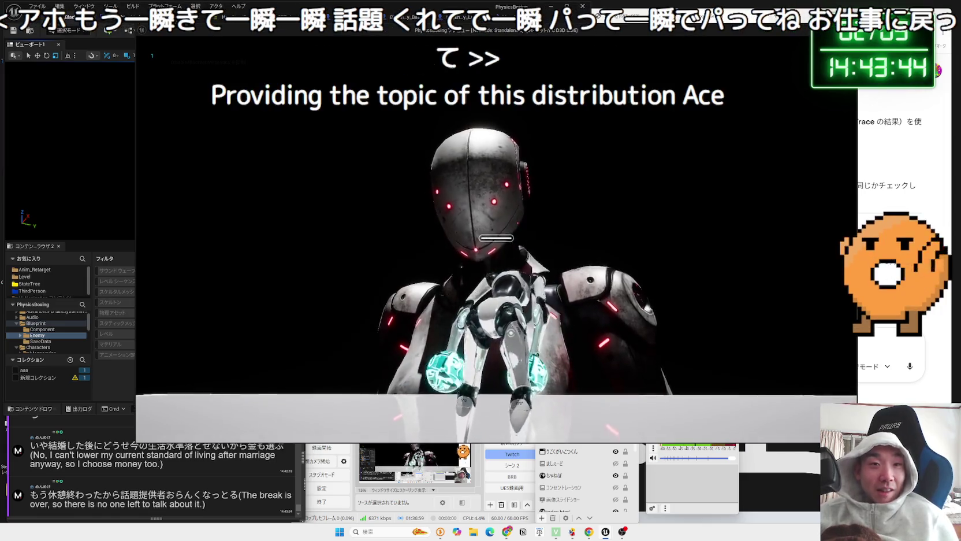
Enlarge BP_Enemy_Last's scale slightly and play-test the level once more
{"action": "key", "text": "Escape"}
{"action": "left_click_drag", "start_coordinate": [269, 203], "coordinate": [270, 202]}
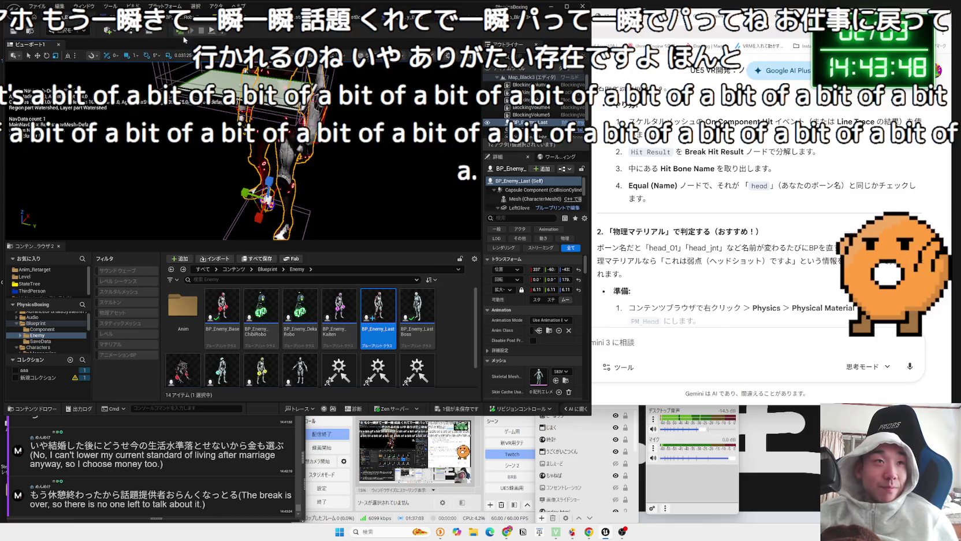
{"action": "left_click", "coordinate": [180, 30]}
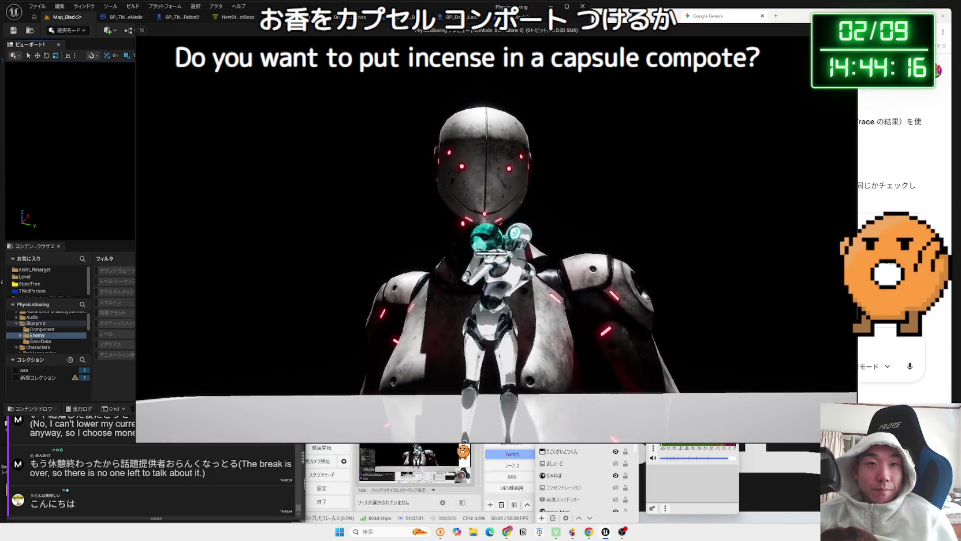
{"action": "key", "text": "Escape"}
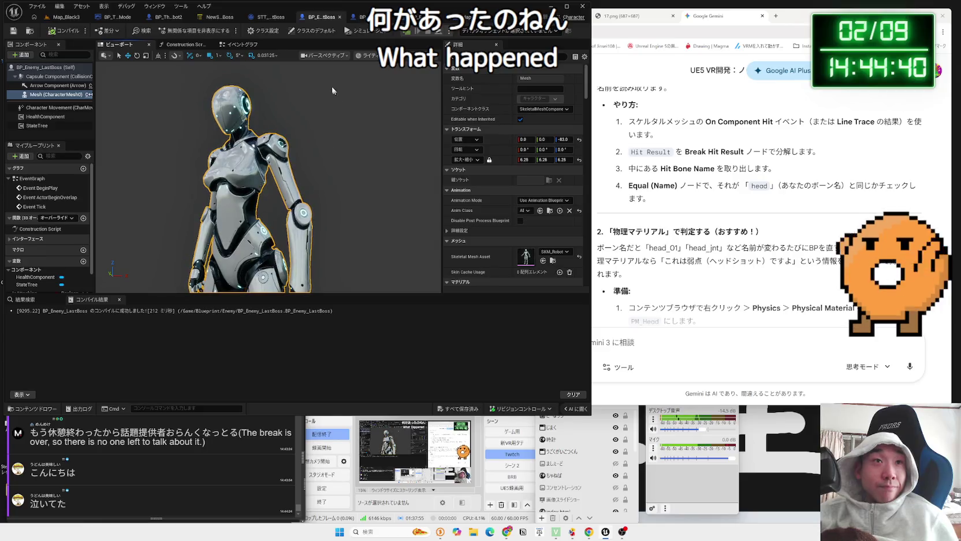
Close the BP_Enemy_LastBoss blueprint and go back to the Map_Black3 level editor
{"action": "left_click", "coordinate": [340, 17]}
{"action": "left_click", "coordinate": [56, 17]}
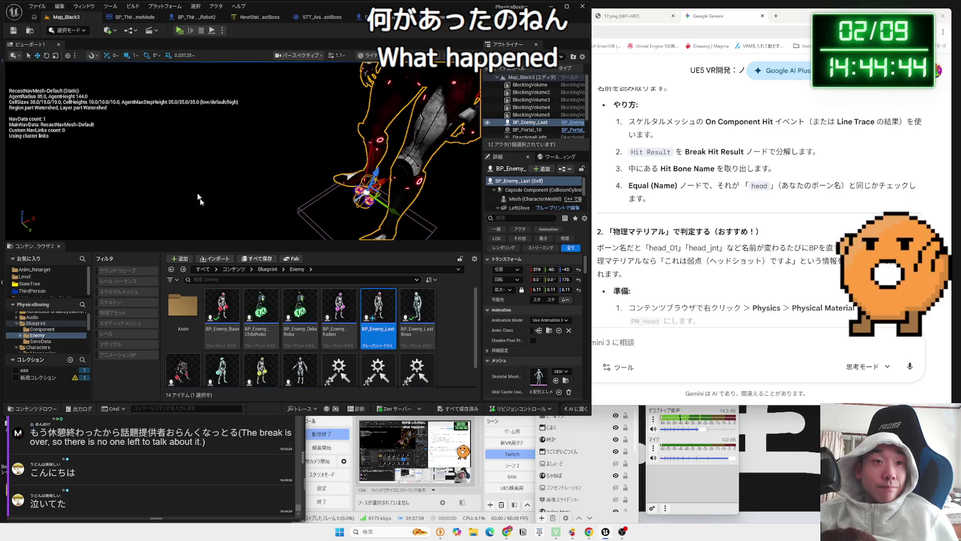
{"action": "scroll", "coordinate": [442, 333], "scroll_direction": "down", "scroll_amount": 1}
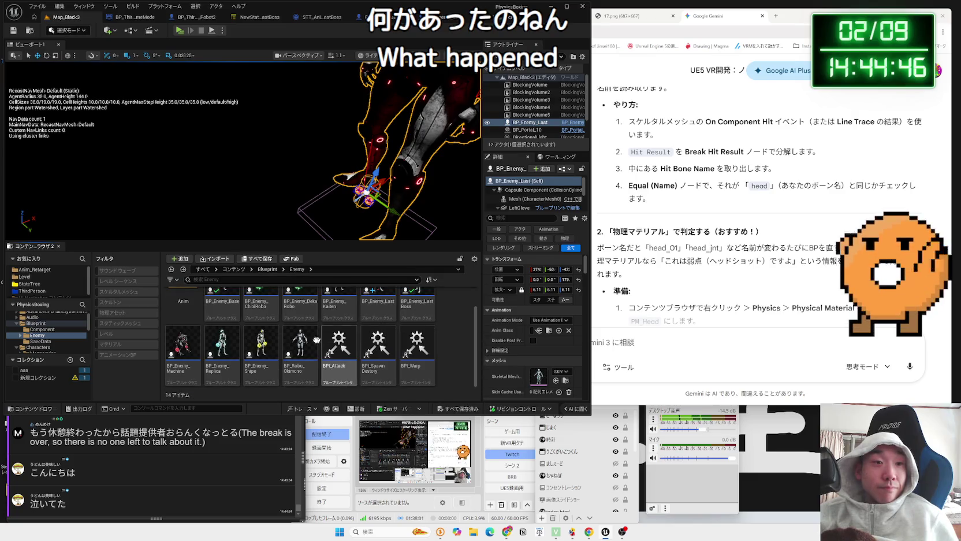
Force-delete the BP_Enemy_LastBoss asset from the Enemy folder and save all changes
{"action": "scroll", "coordinate": [236, 343], "scroll_direction": "up", "scroll_amount": 1}
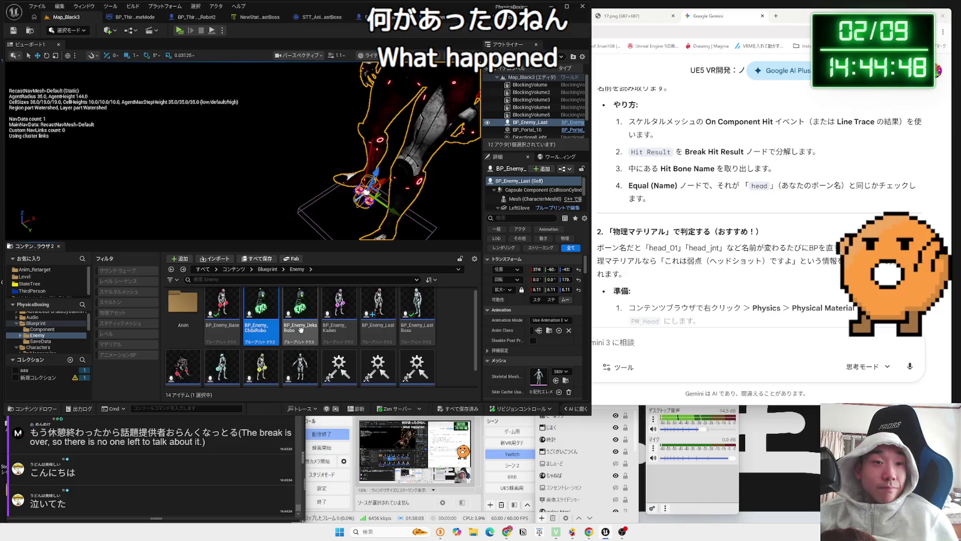
{"action": "left_click", "coordinate": [340, 329]}
{"action": "left_click", "coordinate": [376, 329]}
{"action": "right_click", "coordinate": [428, 329]}
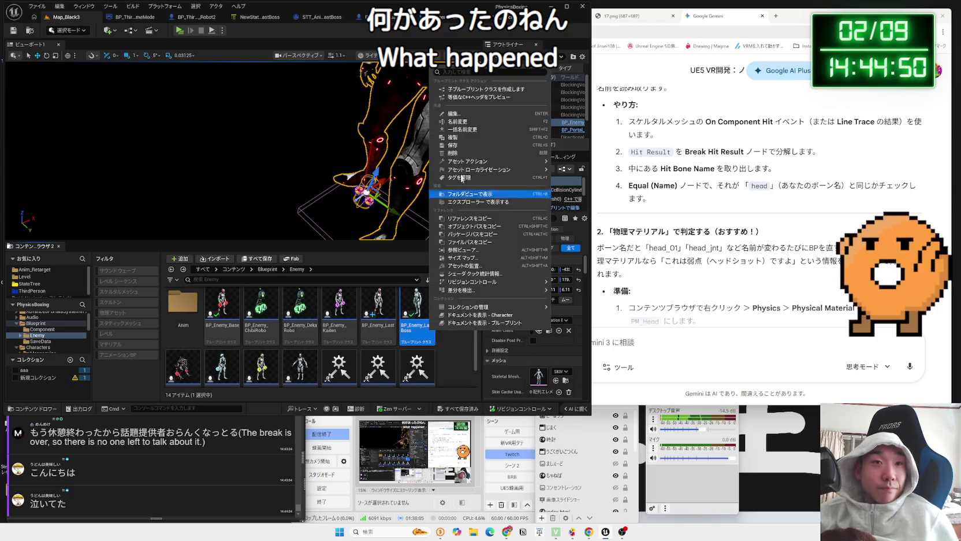
{"action": "left_click", "coordinate": [456, 153]}
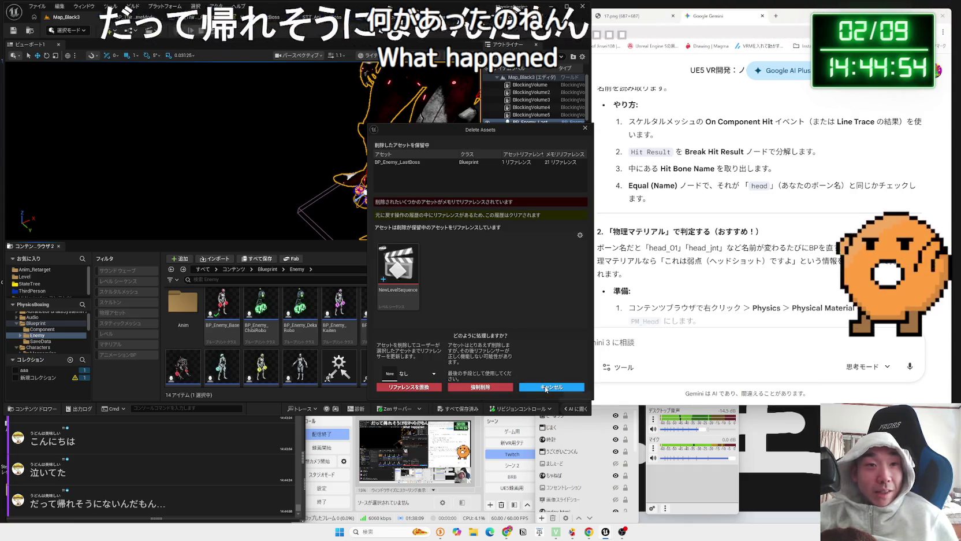
{"action": "left_click", "coordinate": [469, 390]}
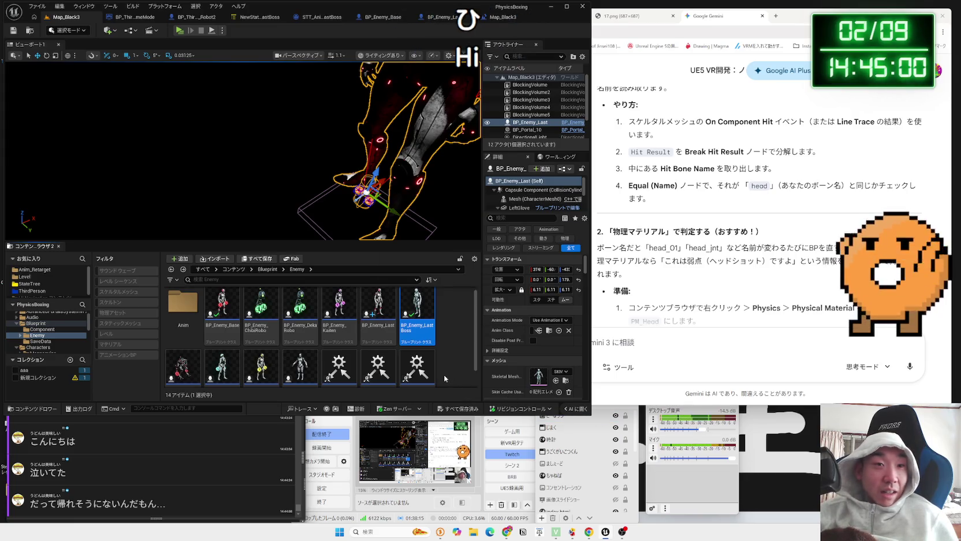
{"action": "left_click", "coordinate": [464, 409]}
{"action": "left_click", "coordinate": [428, 359]}
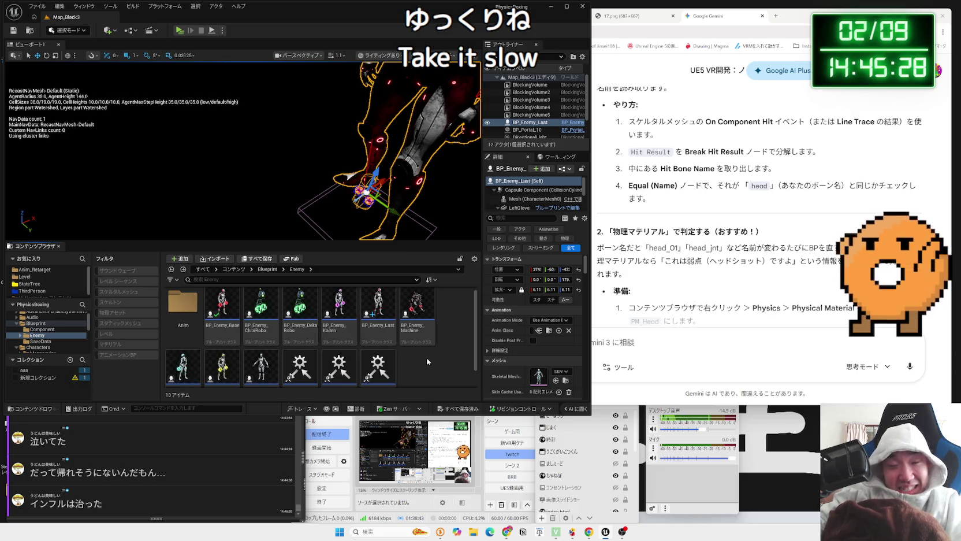
Pull the view back, run a brief play test, then frame the BP_Enemy_Last robot up close
{"action": "left_click_drag", "start_coordinate": [323, 121], "coordinate": [323, 176]}
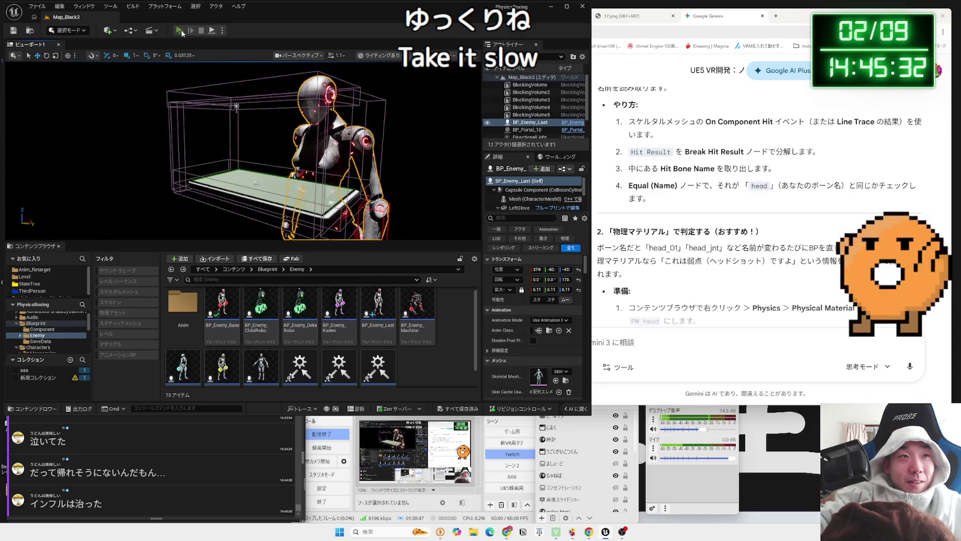
{"action": "left_click", "coordinate": [181, 31]}
{"action": "key", "text": "Escape"}
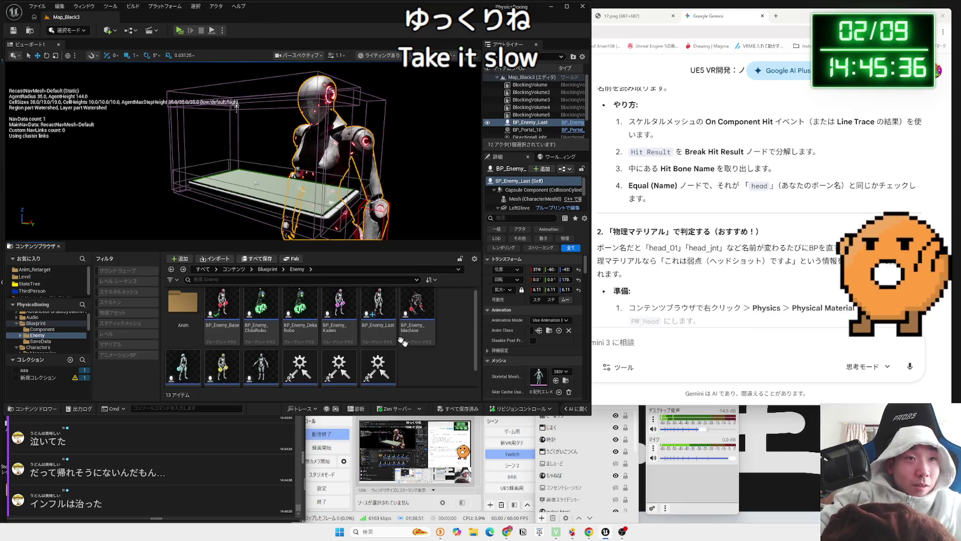
{"action": "key", "text": "f"}
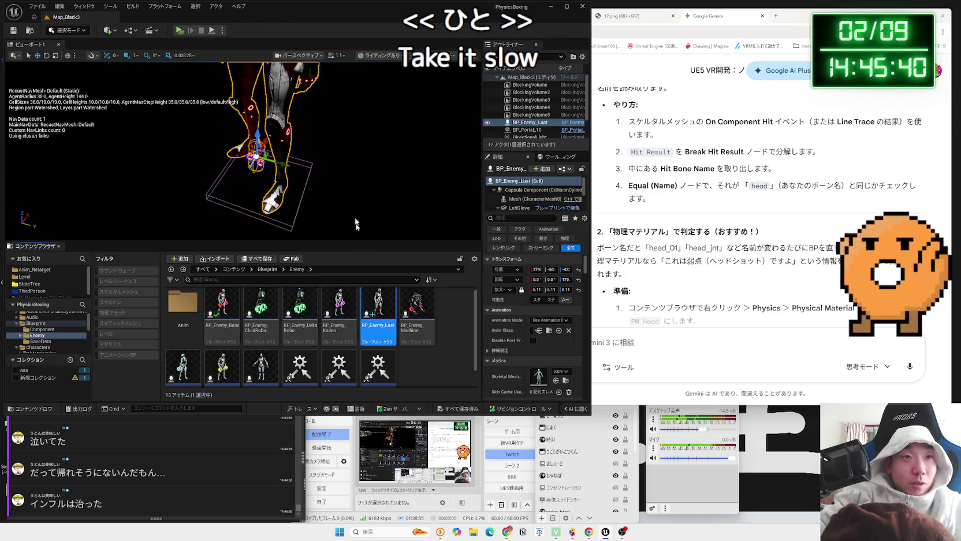
Open BP_Enemy_Last's viewport and inspect the RightGlove sphere and its physics constraint
{"action": "double_click", "coordinate": [370, 313]}
{"action": "left_click", "coordinate": [131, 46]}
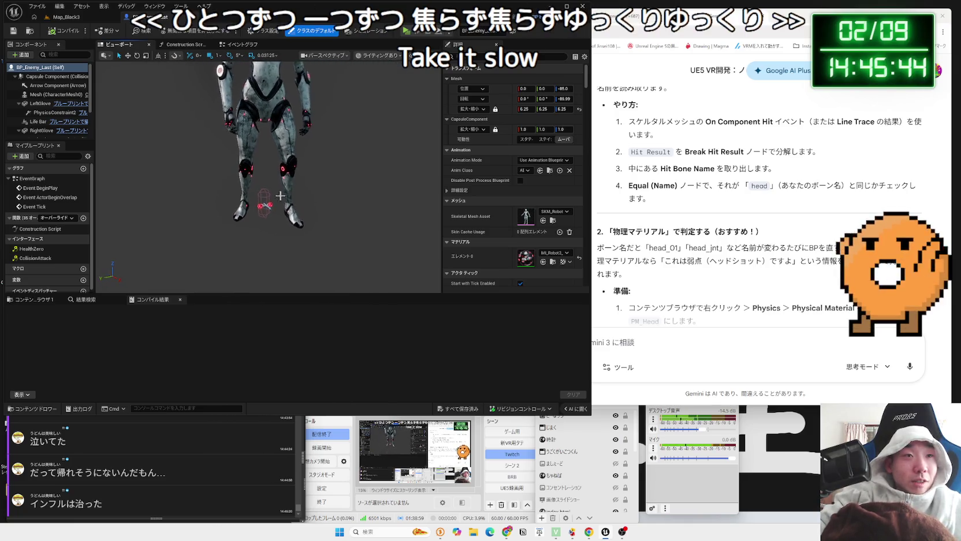
{"action": "left_click", "coordinate": [258, 206]}
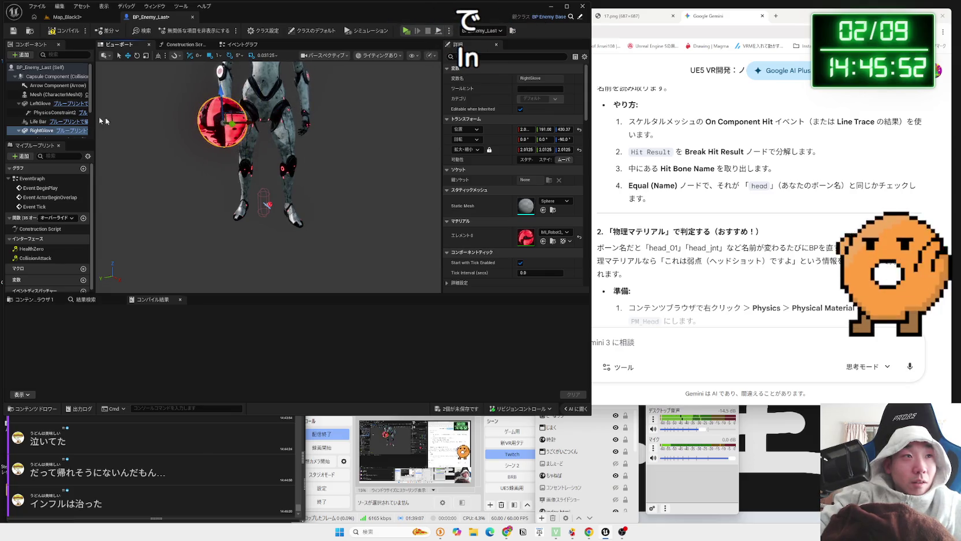
{"action": "scroll", "coordinate": [35, 114], "scroll_direction": "down", "scroll_amount": 2}
{"action": "left_click", "coordinate": [34, 115]}
{"action": "left_click", "coordinate": [36, 108]}
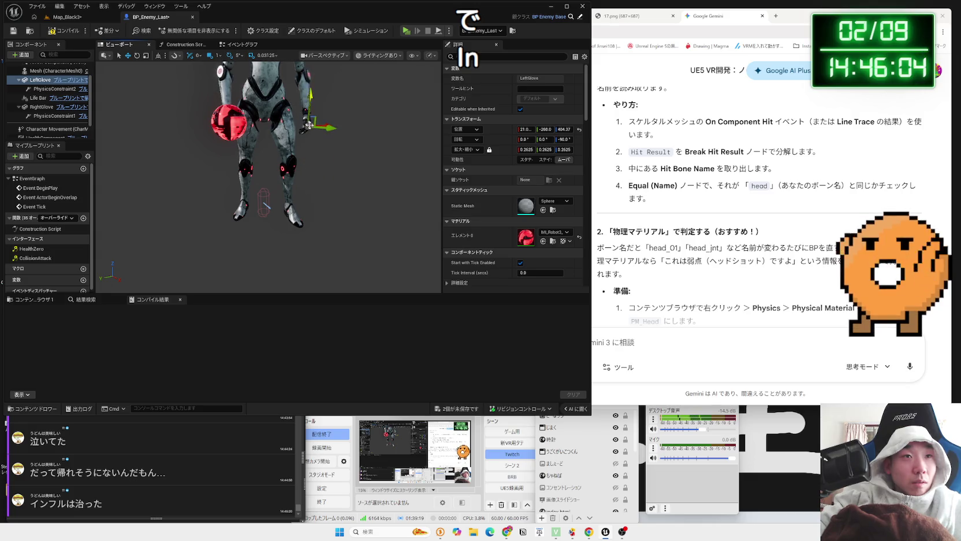
{"action": "scroll", "coordinate": [315, 128], "scroll_direction": "up", "scroll_amount": 4}
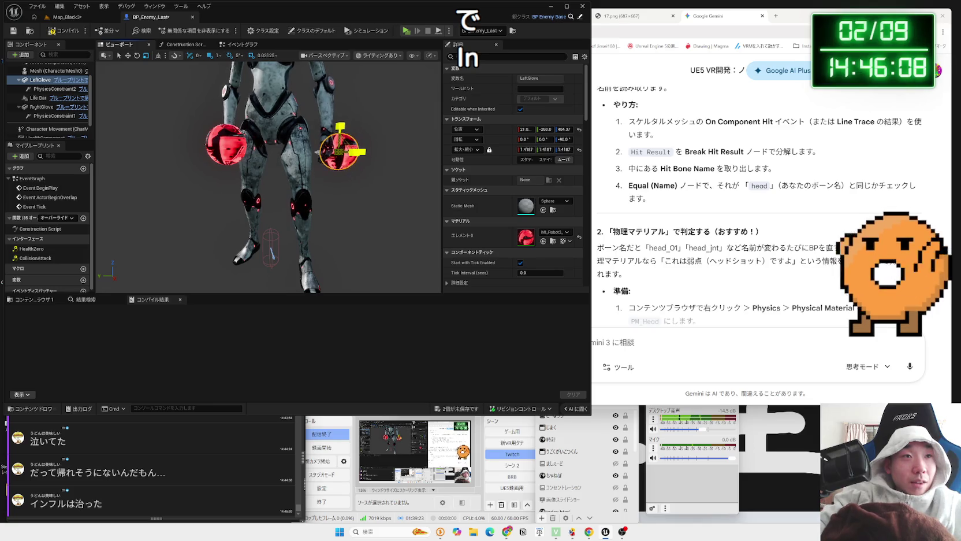
Resize the glove spheres to 1.4812 and shift the LeftGlove sphere along Y to -218
{"action": "left_click", "coordinate": [225, 144]}
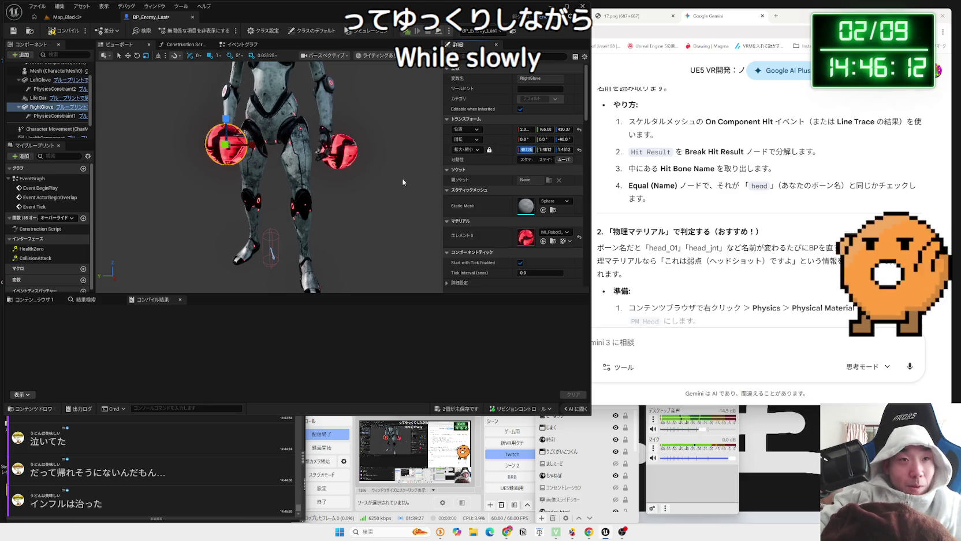
{"action": "left_click", "coordinate": [271, 162]}
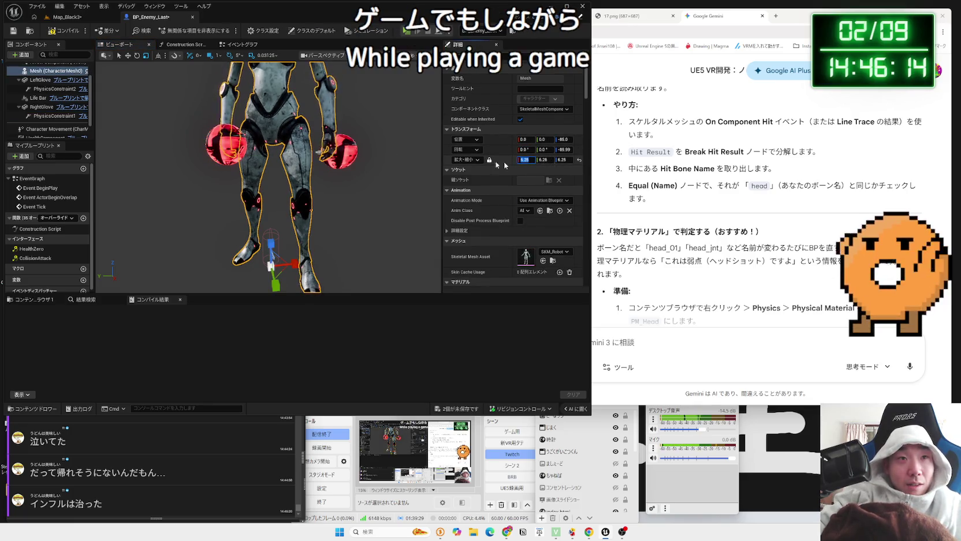
{"action": "left_click", "coordinate": [339, 150]}
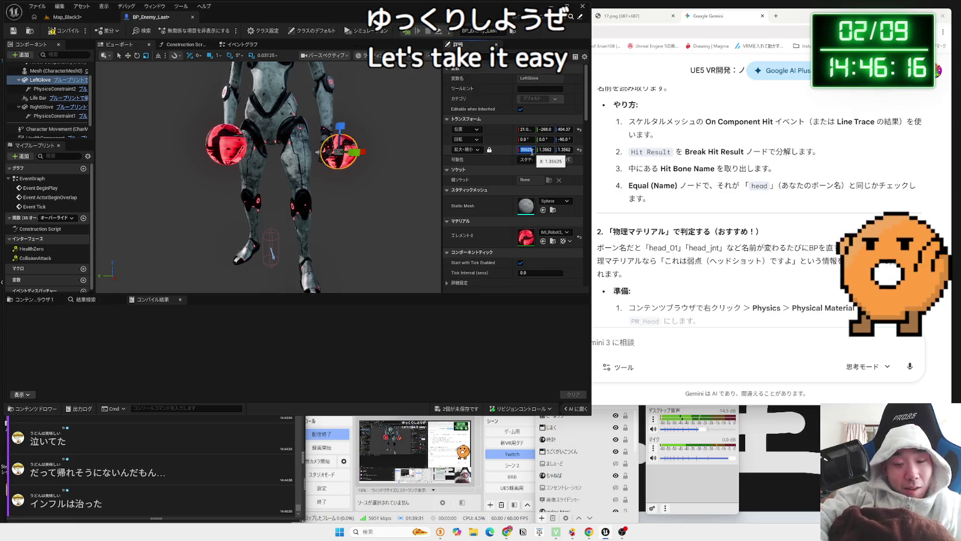
{"action": "mouse_move", "coordinate": [369, 153]}
{"action": "left_mouse_down"}
{"action": "mouse_move", "coordinate": [324, 173]}
{"action": "mouse_move", "coordinate": [277, 219]}
{"action": "mouse_move", "coordinate": [307, 209]}
{"action": "mouse_move", "coordinate": [309, 193]}
{"action": "mouse_move", "coordinate": [346, 204]}
{"action": "mouse_move", "coordinate": [311, 170]}
{"action": "left_mouse_up"}
{"action": "scroll", "coordinate": [352, 152], "scroll_direction": "up", "scroll_amount": 2}
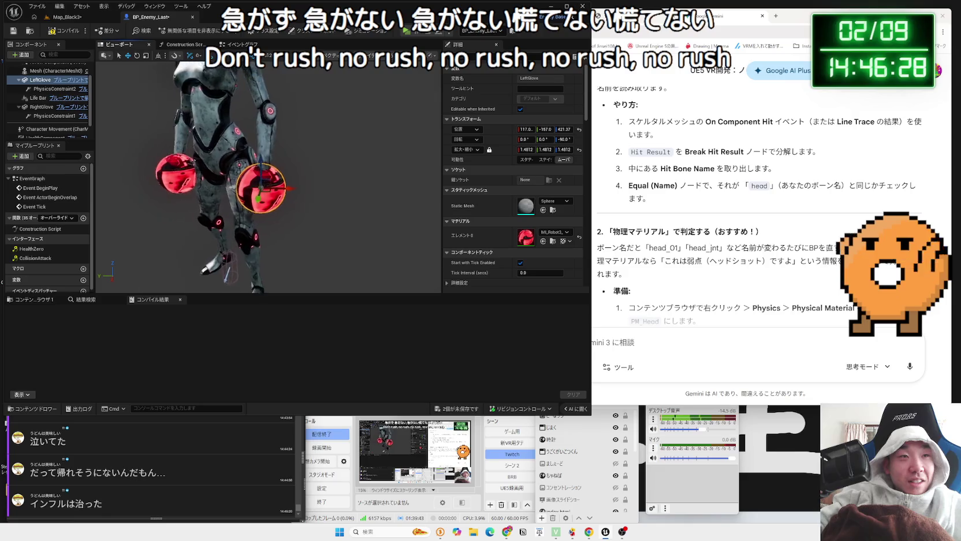
{"action": "left_click", "coordinate": [322, 247]}
Save all changes to the Blueprint and level, and start a play test
{"action": "left_click", "coordinate": [468, 406]}
{"action": "key", "text": "Return"}
{"action": "left_click", "coordinate": [65, 17]}
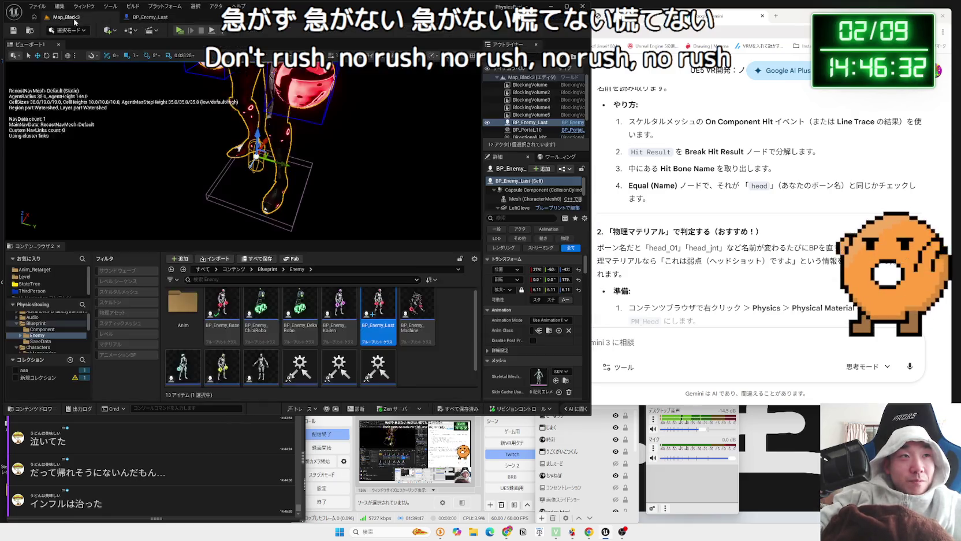
Play in editor to test punching the BP_Enemy_Last robot, then end the session with Esc
{"action": "key", "text": "alt+p"}
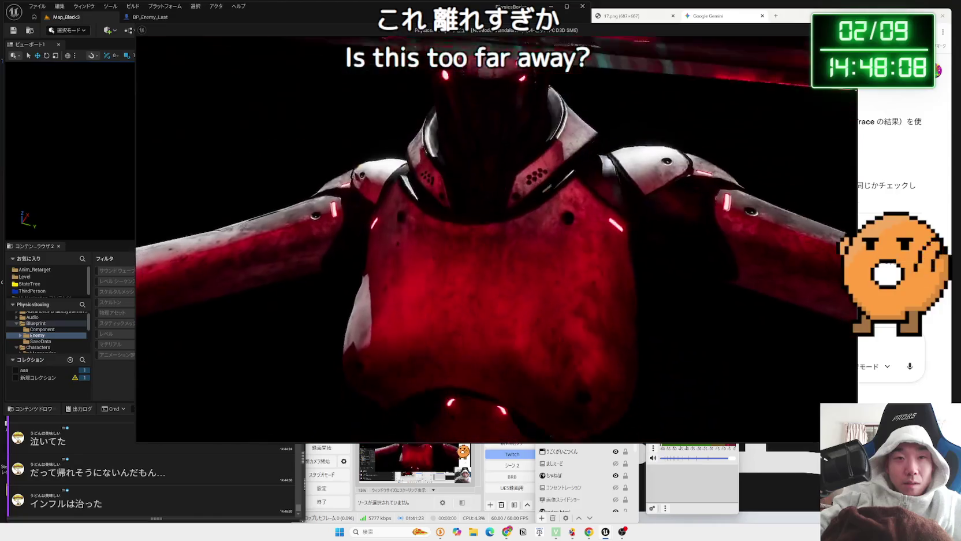
{"action": "key", "text": "Escape"}
Follow the first Blueprint runtime error to BP_Enemy_Base's damage nodes, then return to Map_Black3
{"action": "left_click", "coordinate": [289, 51]}
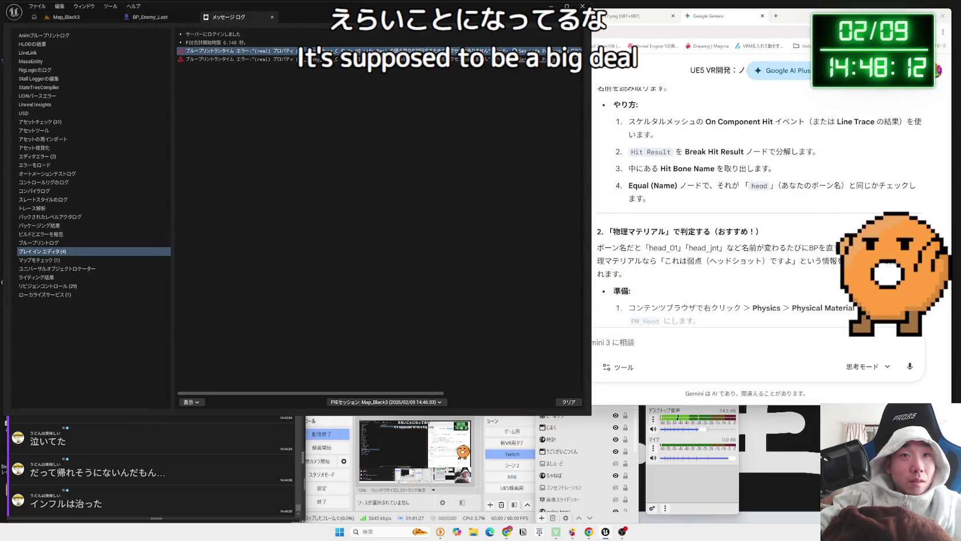
{"action": "left_click", "coordinate": [323, 50]}
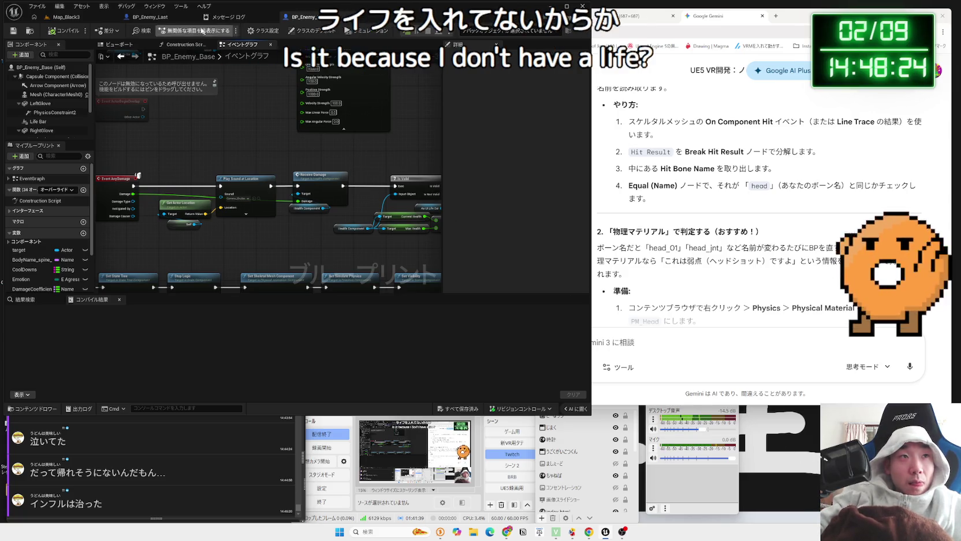
{"action": "left_click", "coordinate": [230, 17]}
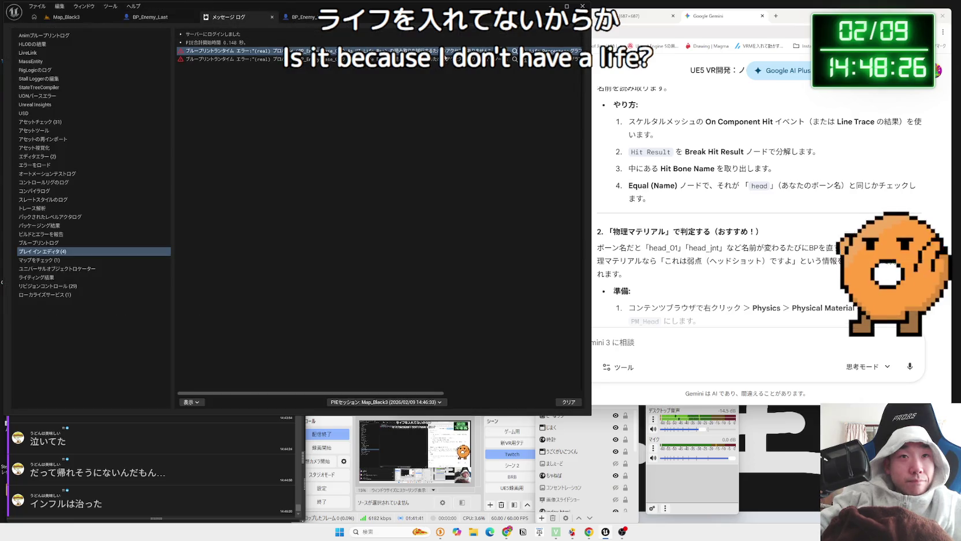
{"action": "left_click", "coordinate": [67, 17]}
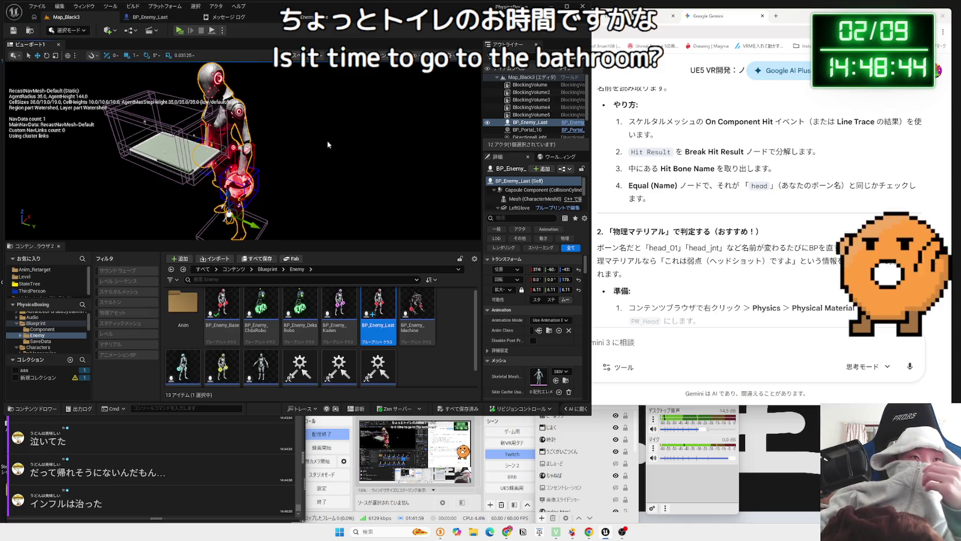
Move RecastNavMesh-Default along X, undo the move, and save the level
{"action": "mouse_move", "coordinate": [327, 140]}
{"action": "left_mouse_down"}
{"action": "mouse_move", "coordinate": [276, 153]}
{"action": "mouse_move", "coordinate": [229, 124]}
{"action": "mouse_move", "coordinate": [208, 84]}
{"action": "left_mouse_up"}
{"action": "left_click", "coordinate": [256, 184]}
{"action": "left_click_drag", "start_coordinate": [194, 178], "coordinate": [203, 178]}
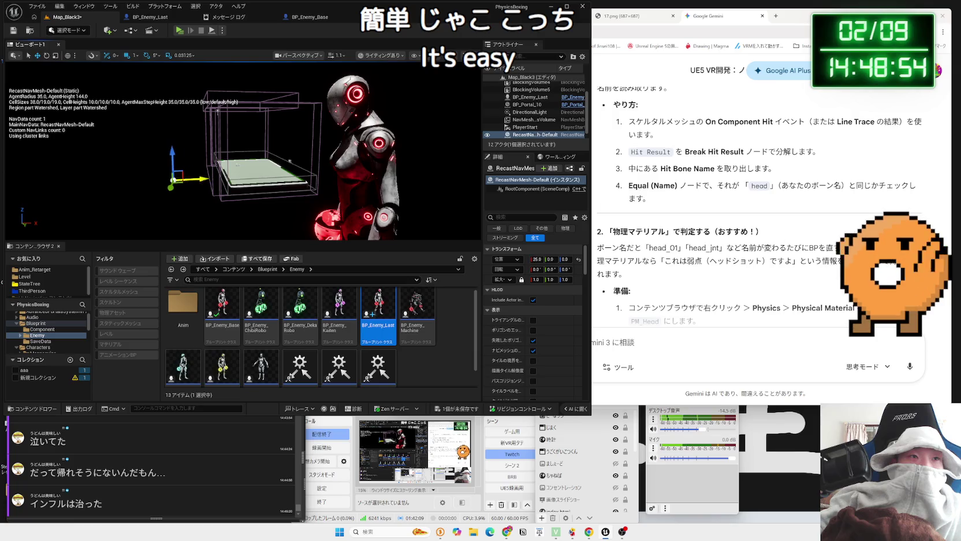
{"action": "key", "text": "ctrl+z"}
{"action": "key", "text": "ctrl+s"}
Inspect the robot, BlockingVolume5, BlockingVolume4, the SM_ChamferCube slab and the navmesh bounds volume
{"action": "left_click", "coordinate": [355, 145]}
{"action": "left_click_drag", "start_coordinate": [355, 145], "coordinate": [335, 127]}
{"action": "scroll", "coordinate": [346, 151], "scroll_direction": "down", "scroll_amount": 3}
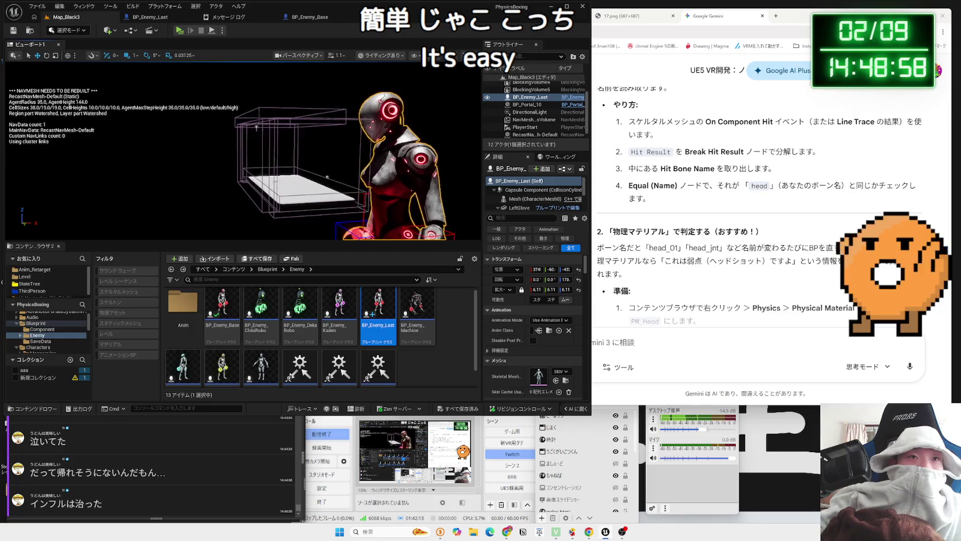
{"action": "left_click", "coordinate": [244, 110]}
{"action": "left_click", "coordinate": [263, 133]}
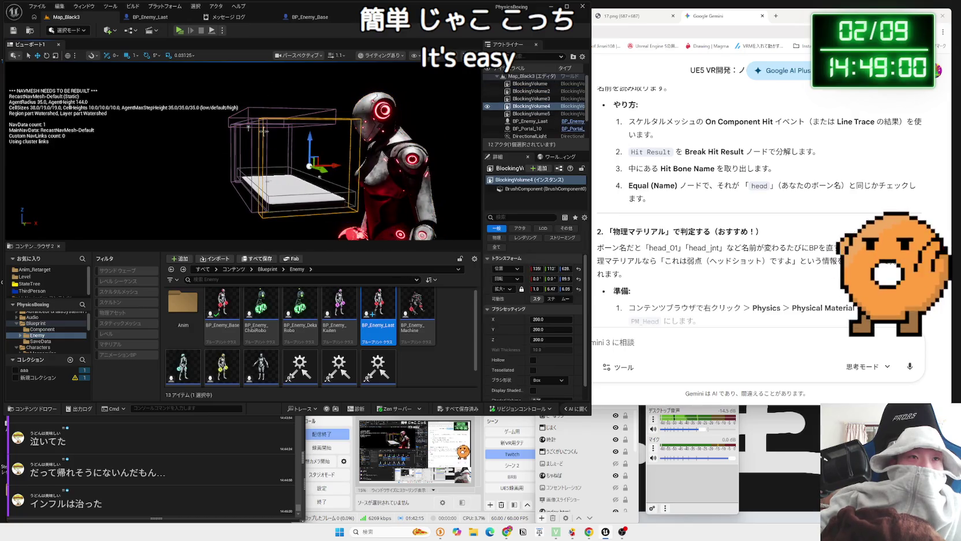
{"action": "left_click", "coordinate": [298, 194]}
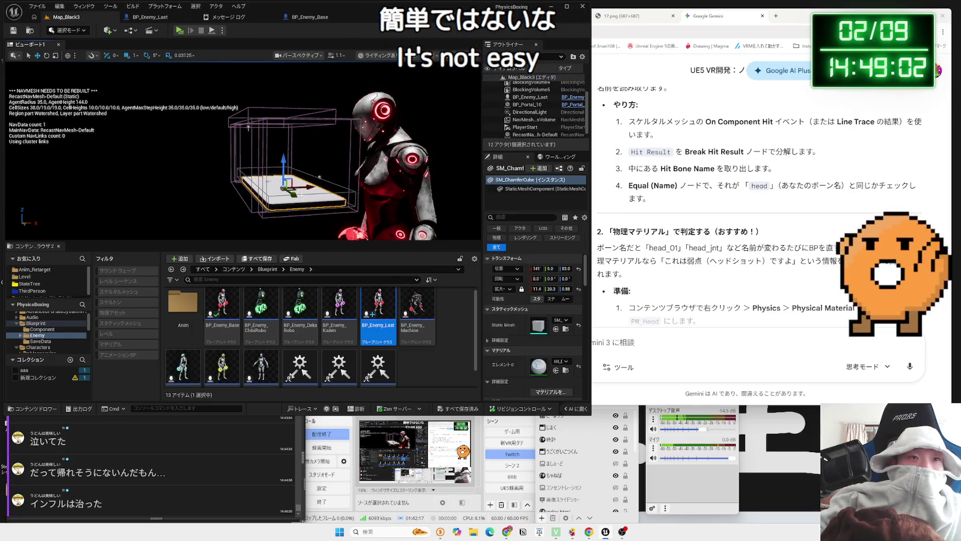
{"action": "left_click", "coordinate": [301, 194], "text": "ctrl"}
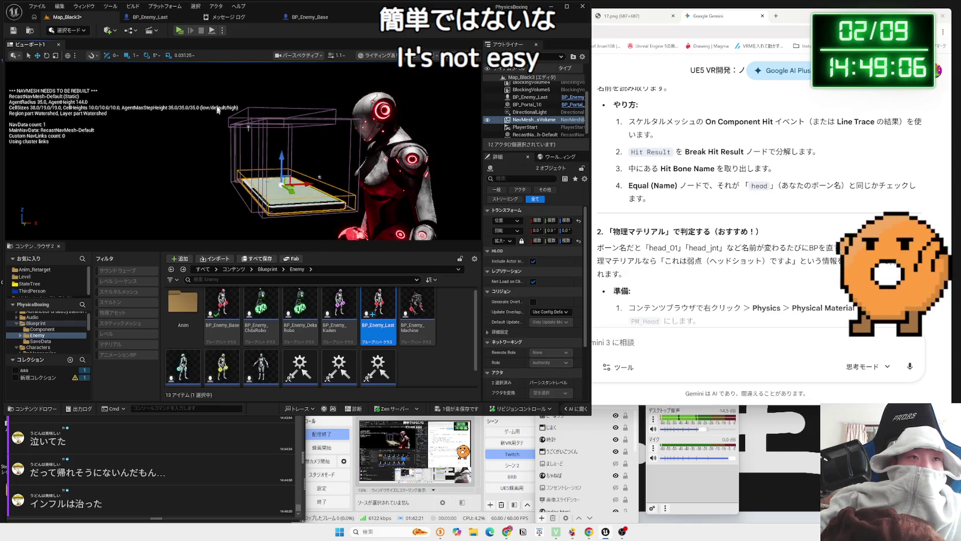
Play-test the level again, stop it, then check BP_Enemy_Last and return to Map_Black3
{"action": "left_click", "coordinate": [178, 32]}
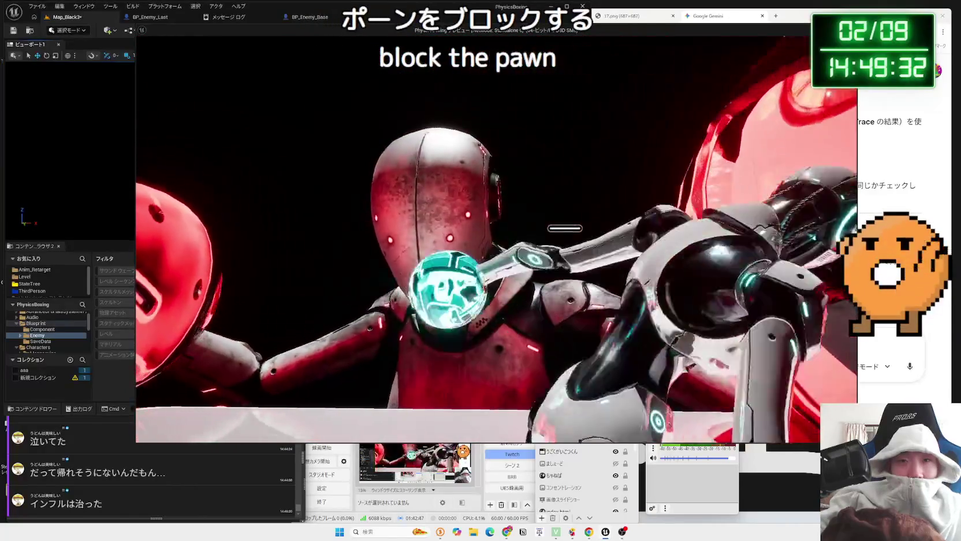
{"action": "key", "text": "Escape"}
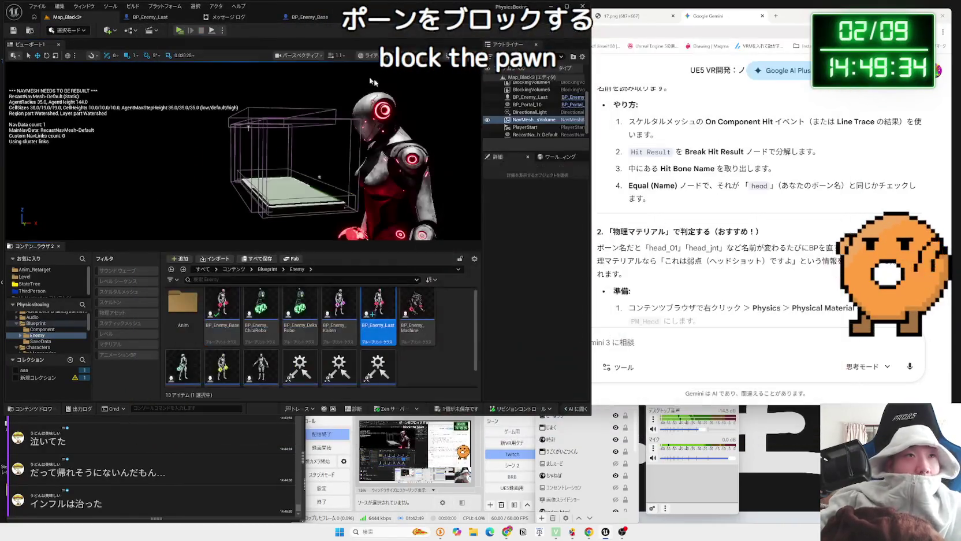
{"action": "left_click", "coordinate": [151, 17]}
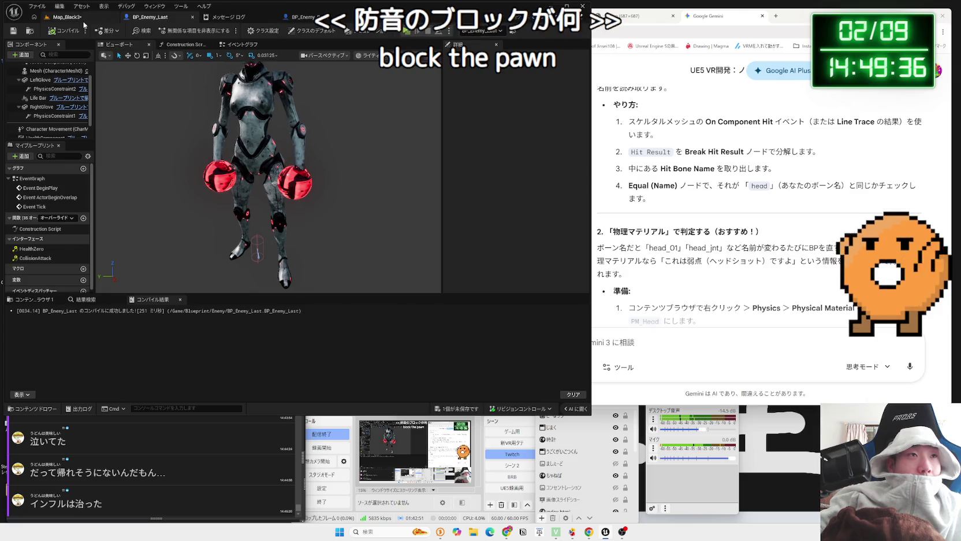
{"action": "left_click", "coordinate": [64, 17]}
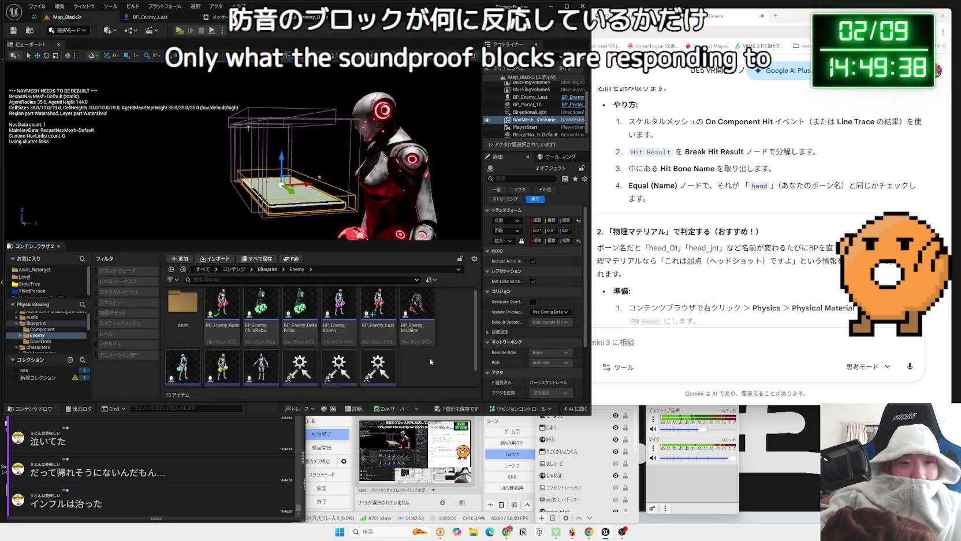